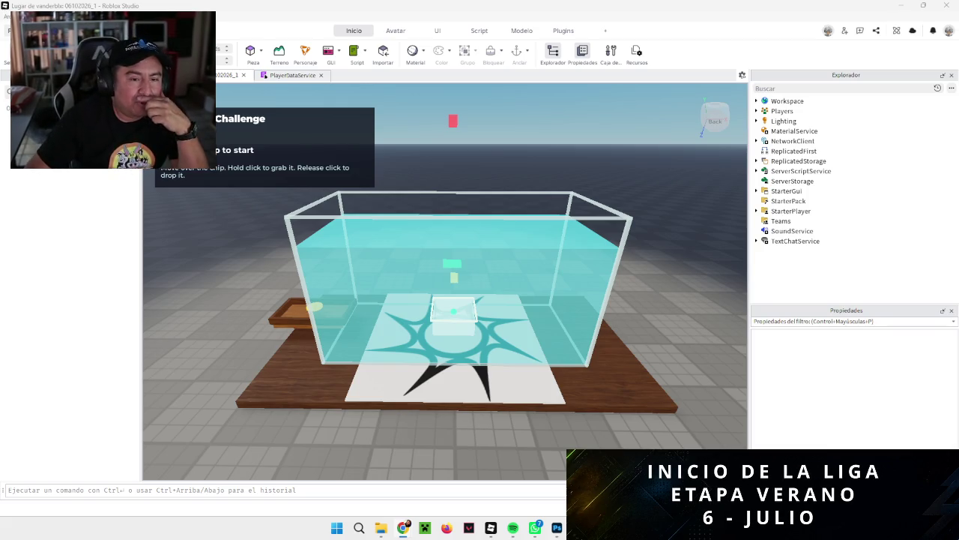
Search Windows for 'roblox' and launch Roblox Player from the results.
mouse_move(540, 528)
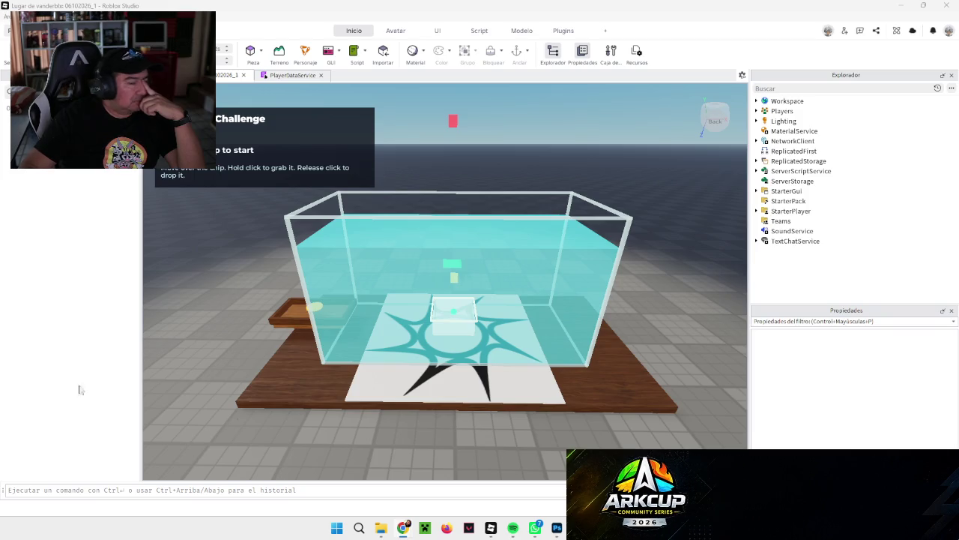
left_click(359, 527)
type("roblox")
left_click(367, 165)
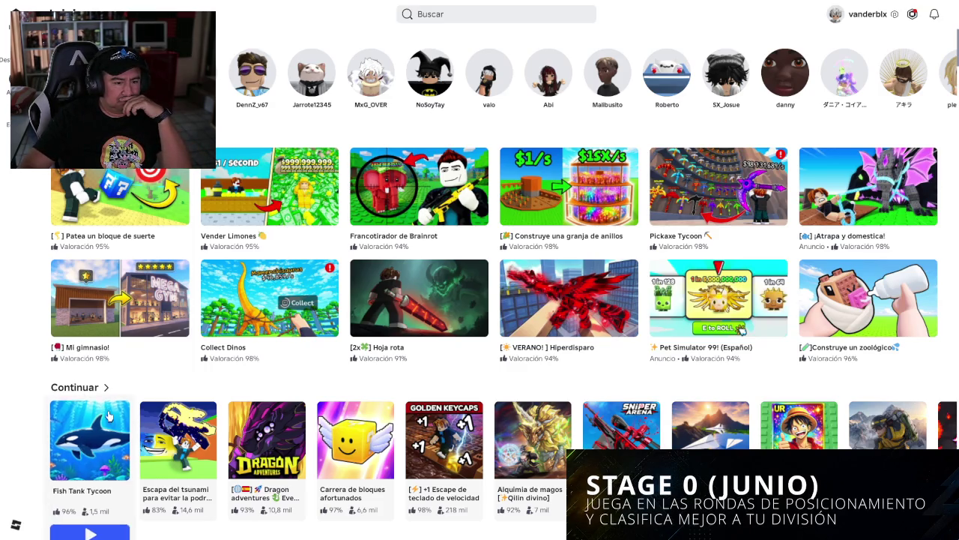
Scroll through the recommended games on the Roblox home page.
scroll(83, 442, "down", 2)
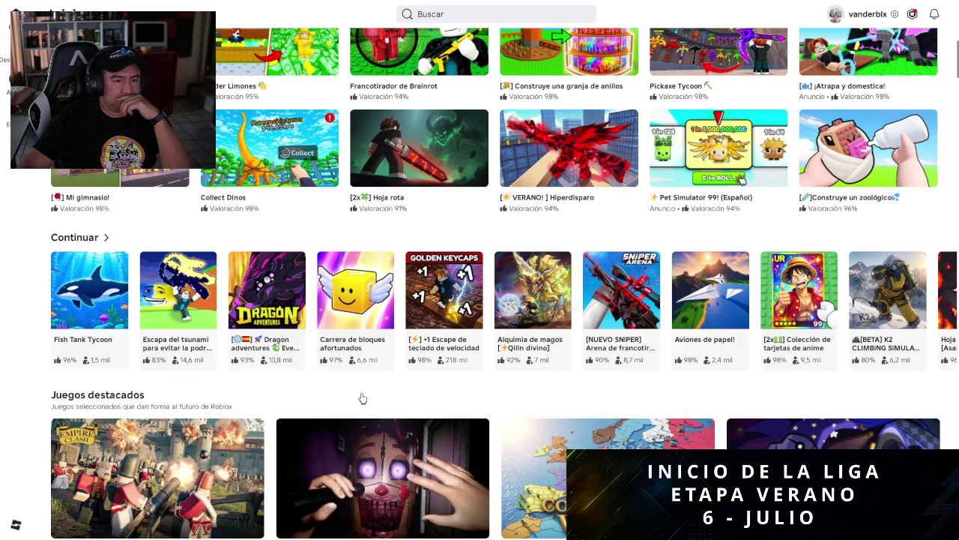
mouse_move(264, 321)
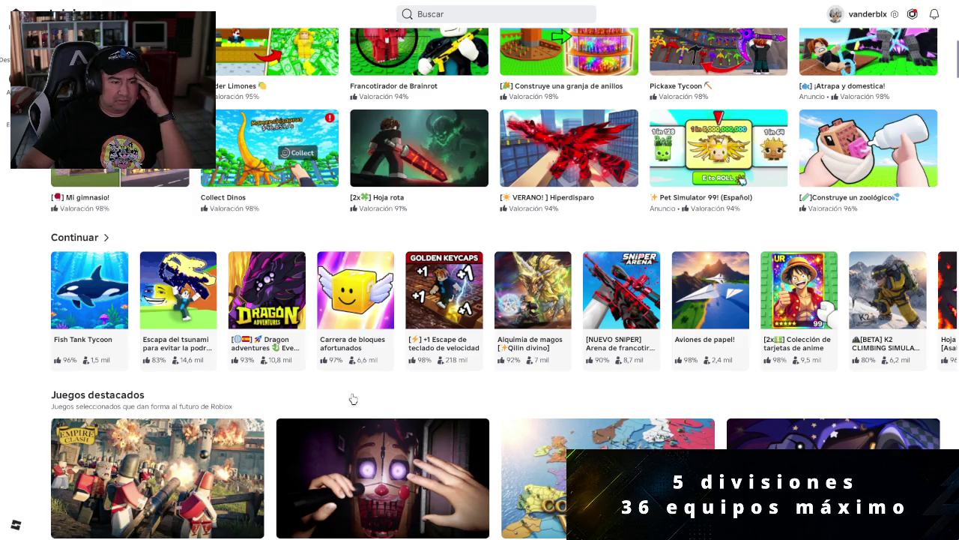
scroll(353, 398, "down", 2)
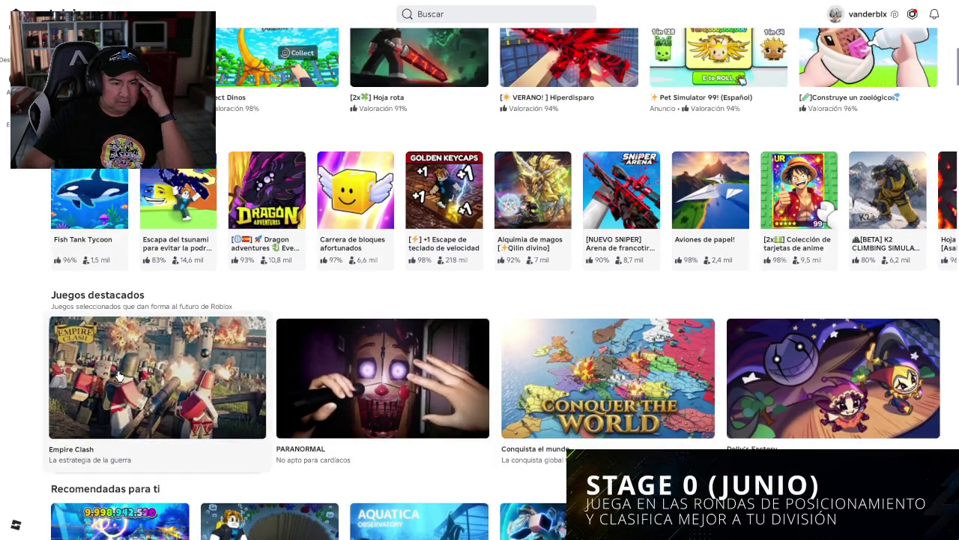
scroll(150, 375, "down", 1)
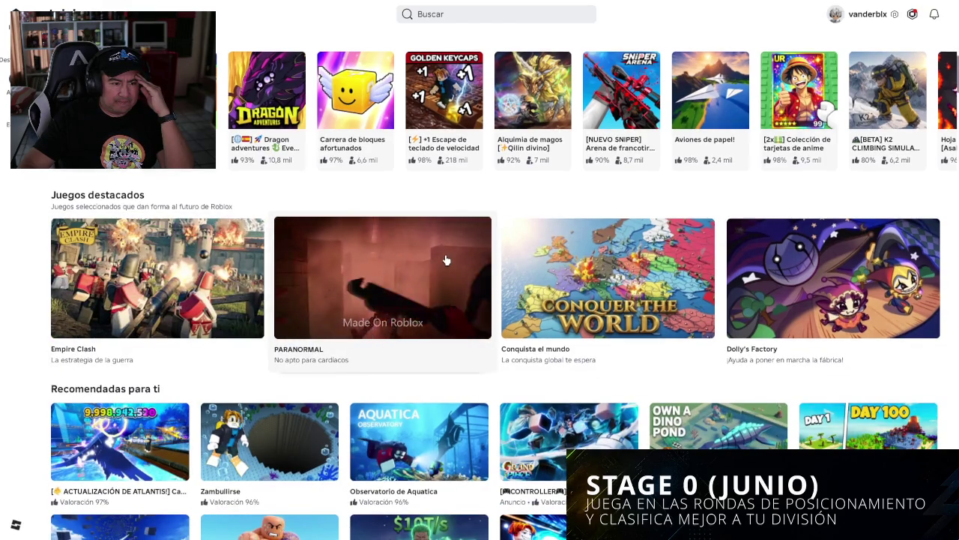
scroll(445, 260, "up", 2)
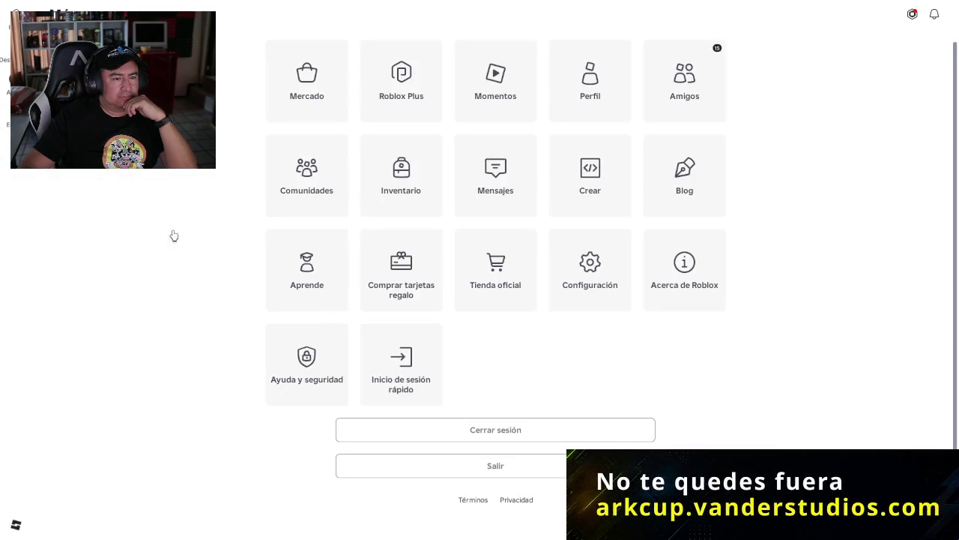
Choose Salir to close Roblox Player and return to Studio.
left_click(491, 458)
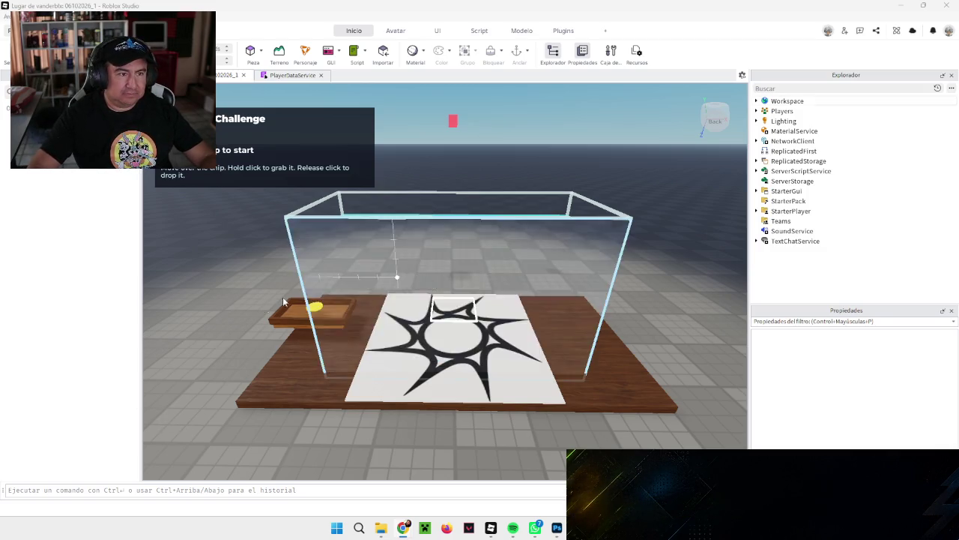
Paste the CoinTank Premium Lobby Builder v0.1 script into the command bar and run it.
left_click(163, 490)
key("ctrl+v")
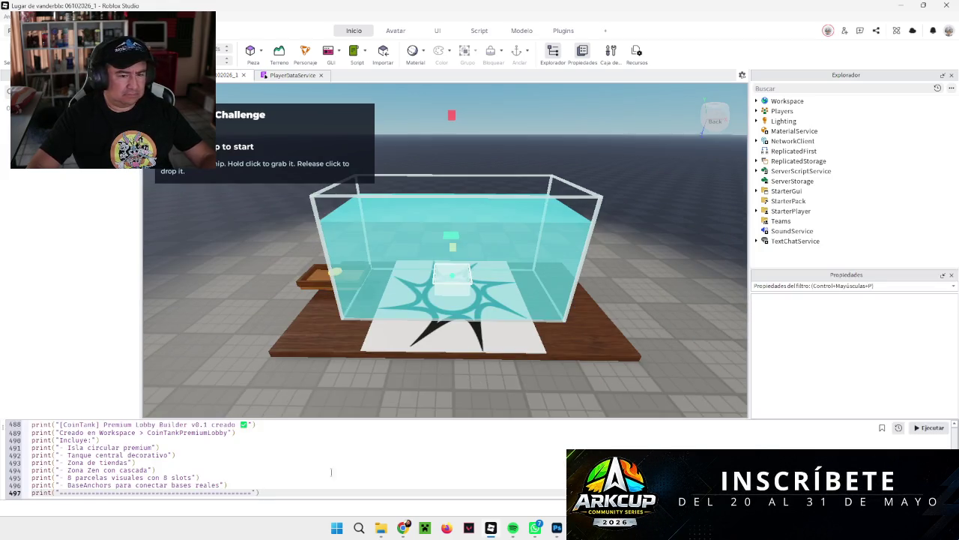
left_click(930, 428)
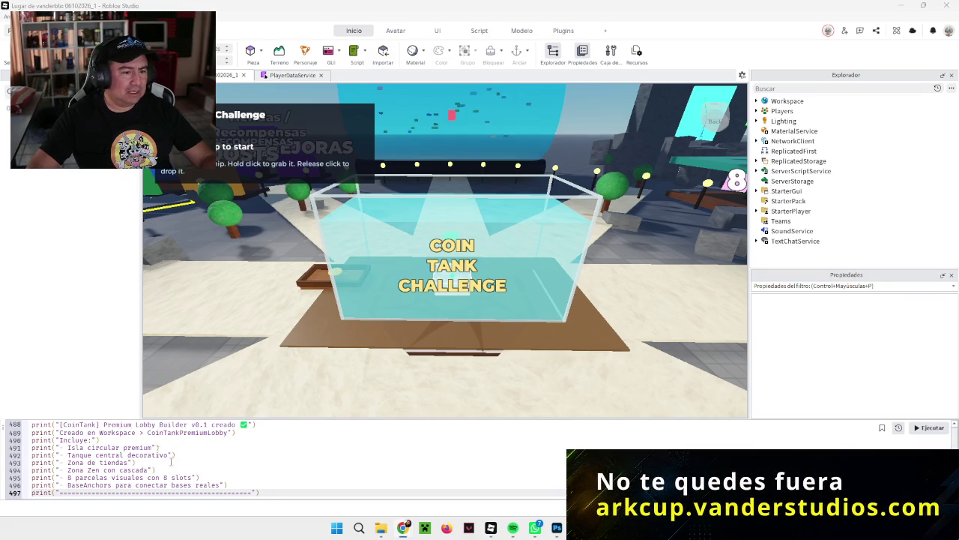
Select and clear the old lobby builder code from the command bar.
key("ctrl+a")
scroll(270, 465, "up", 20)
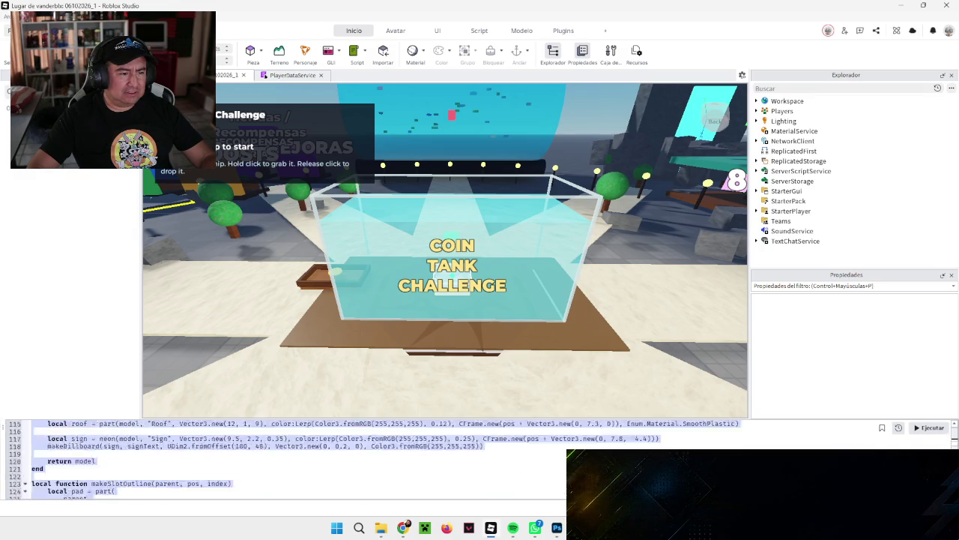
key("ctrl+Return")
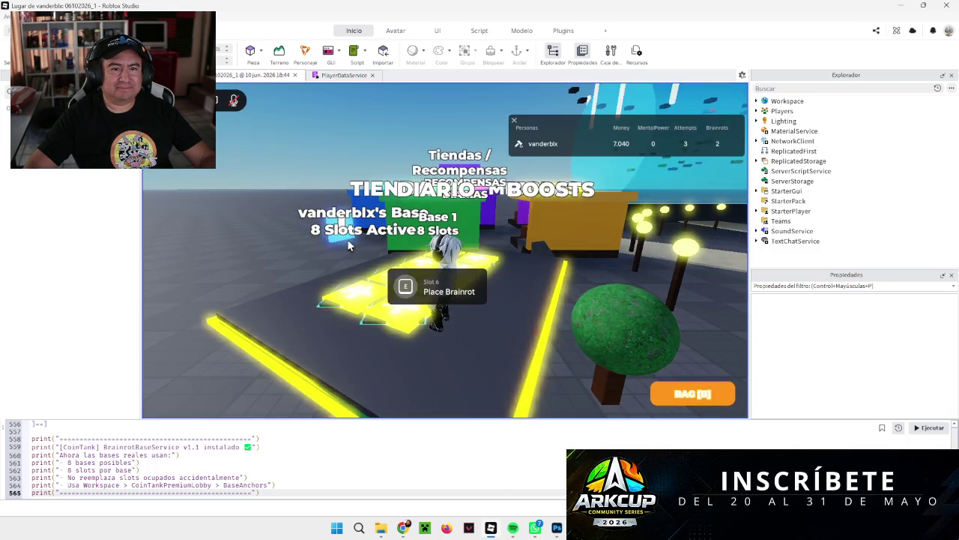
Walk the avatar past its base slots, through the Coin Tank Challenge, toward Bases 7–5.
key("d")
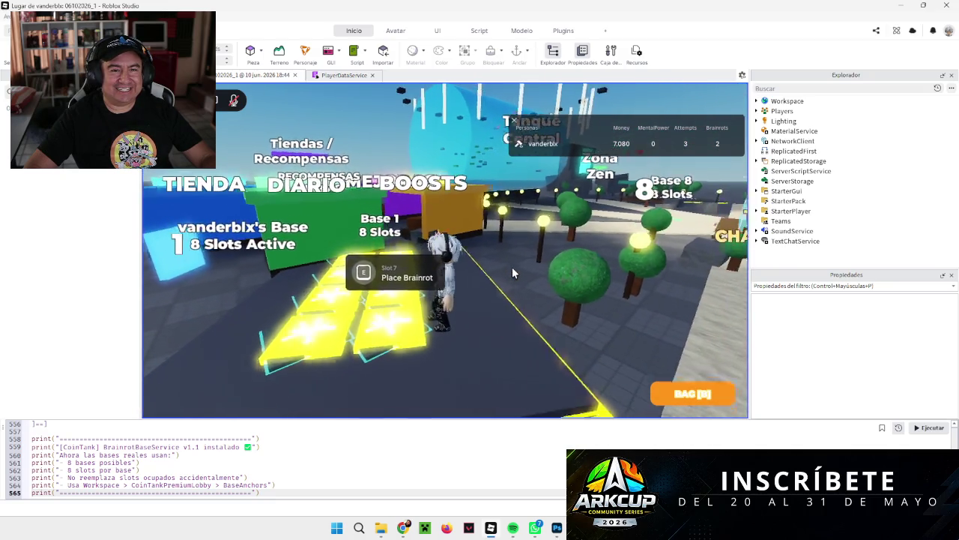
key("d")
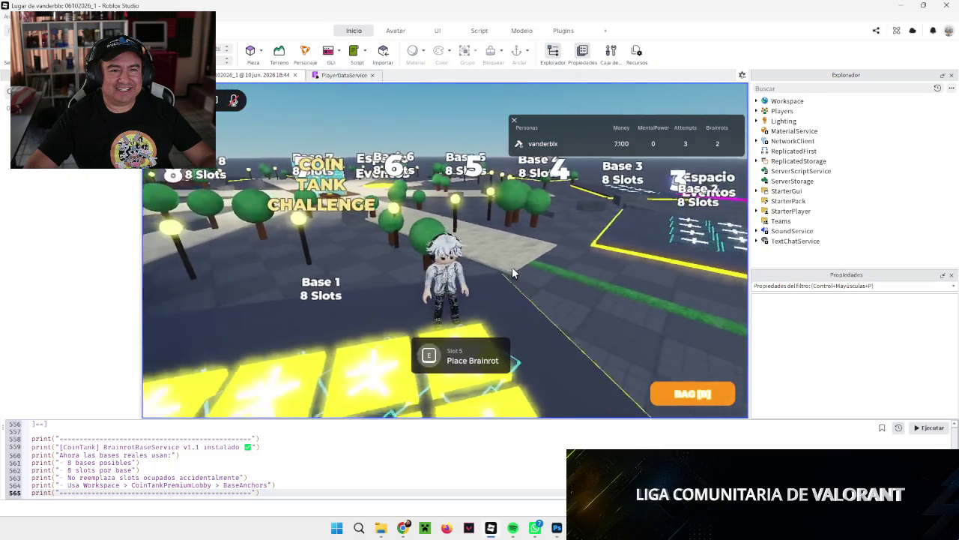
key("d")
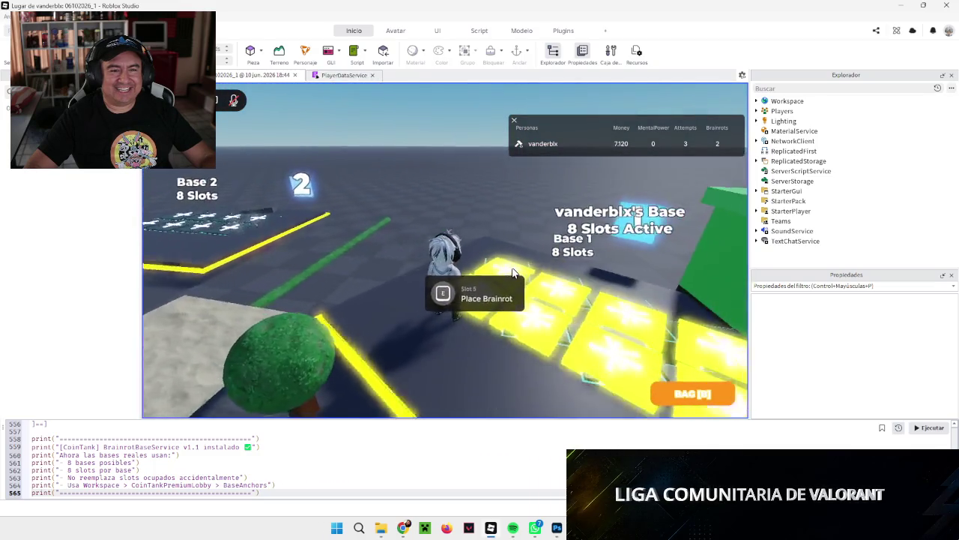
key("d")
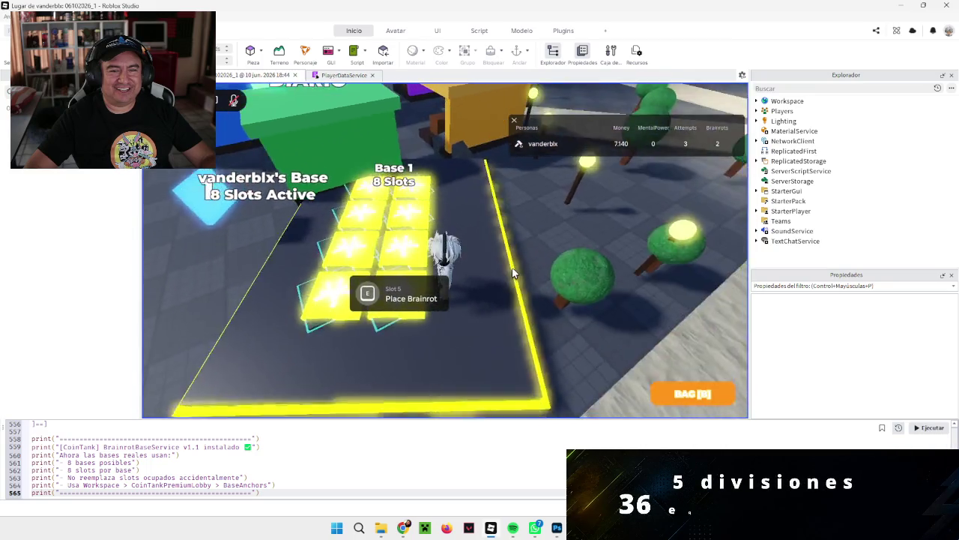
key("d")
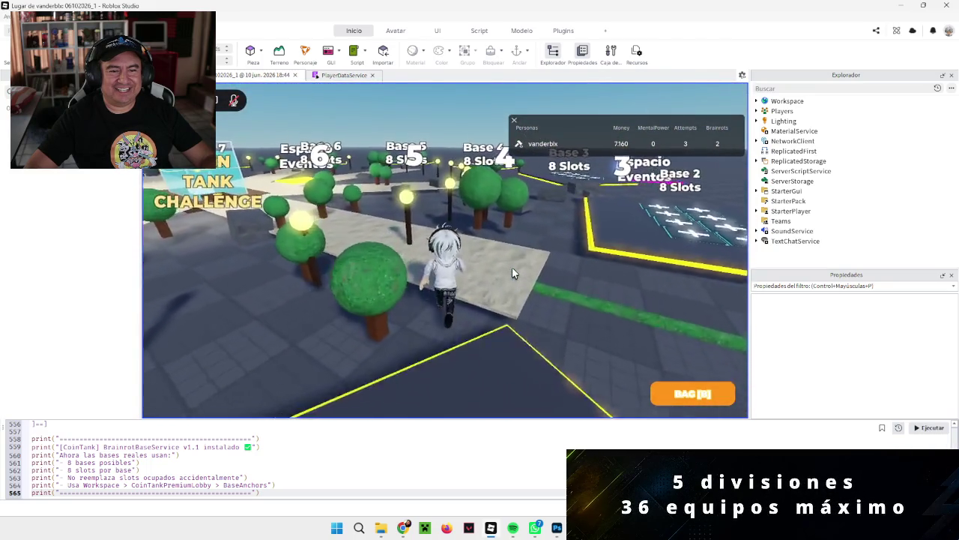
key("d")
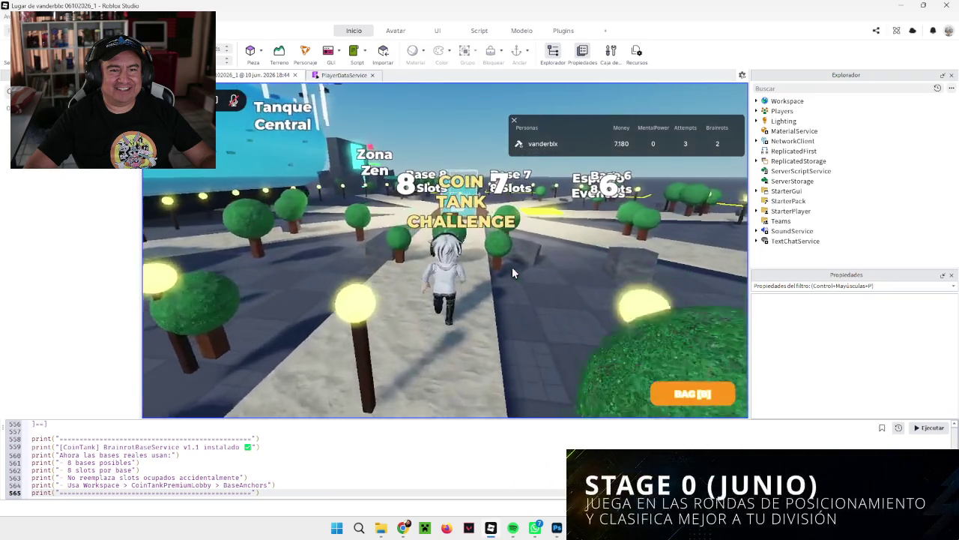
key("w")
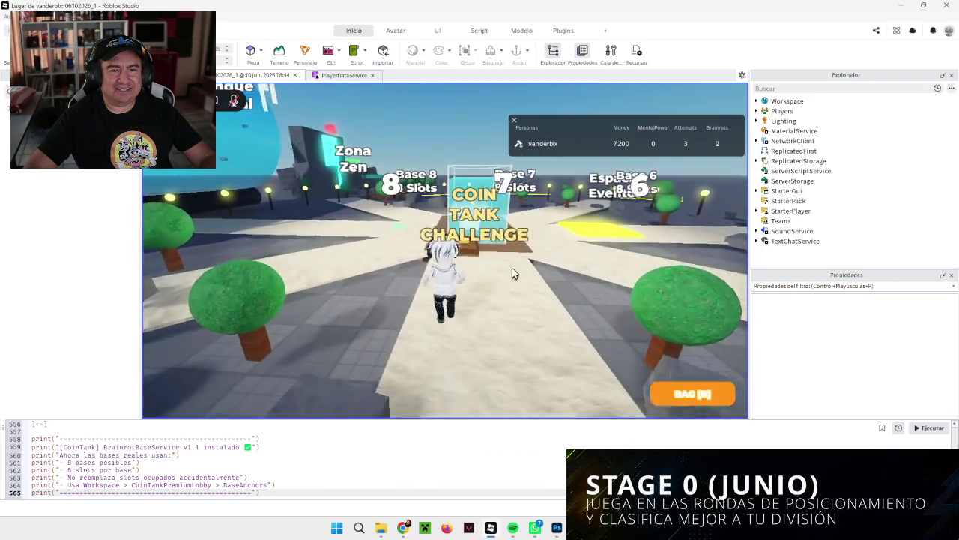
key("d")
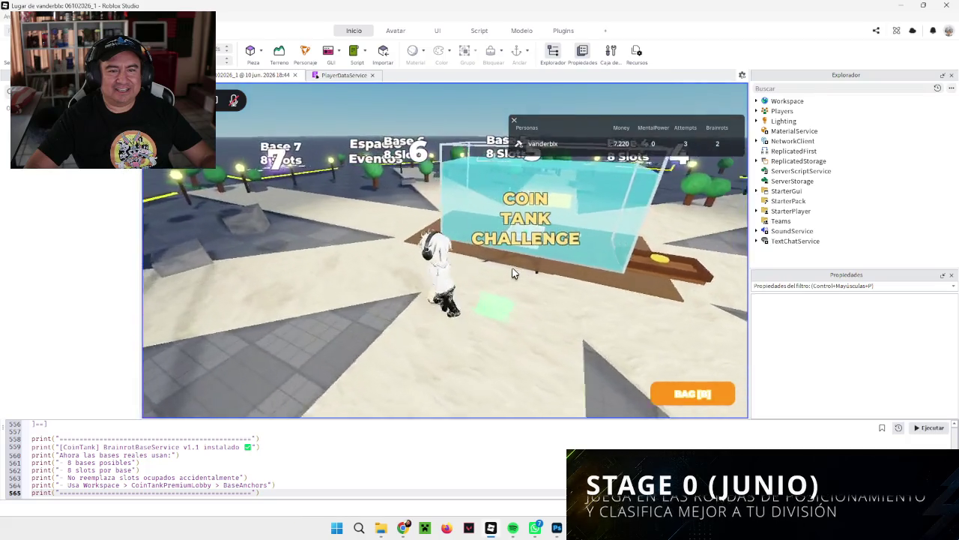
key("w")
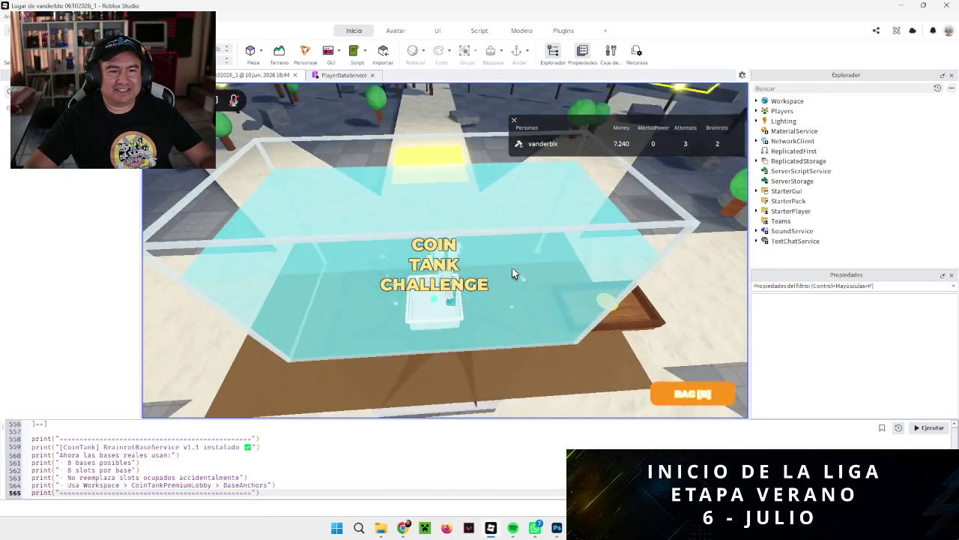
key("w")
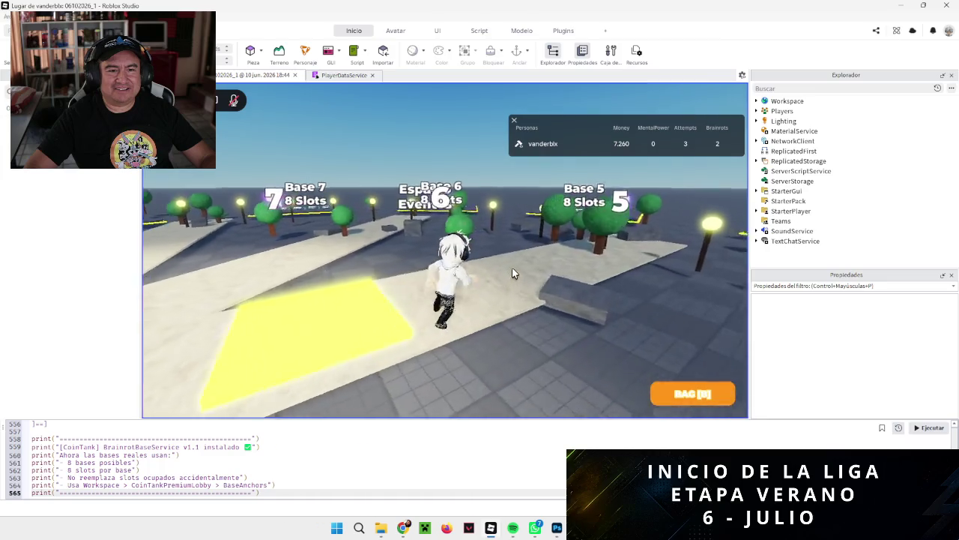
Run back past the coin tank toward Bases 4–2 and onto Base 3's slot tiles.
key("a")
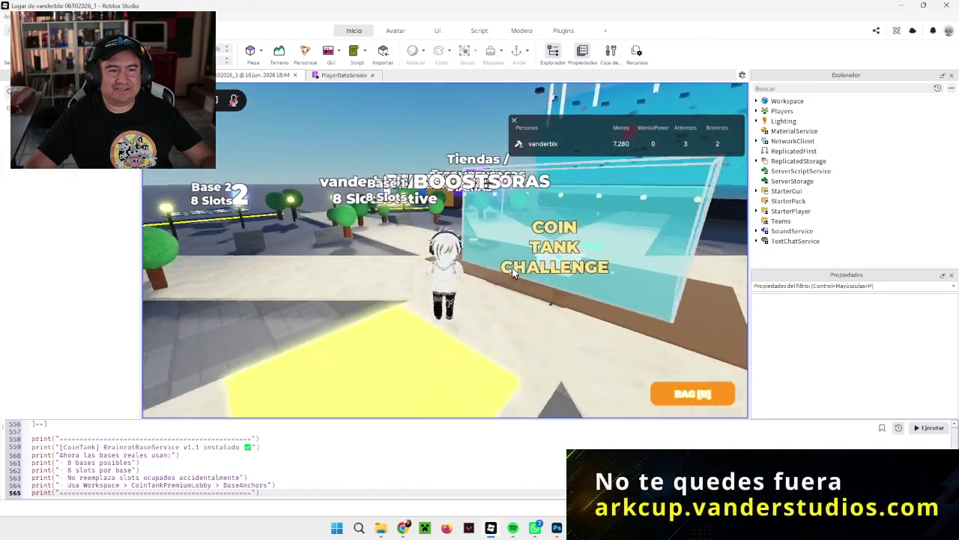
key("a")
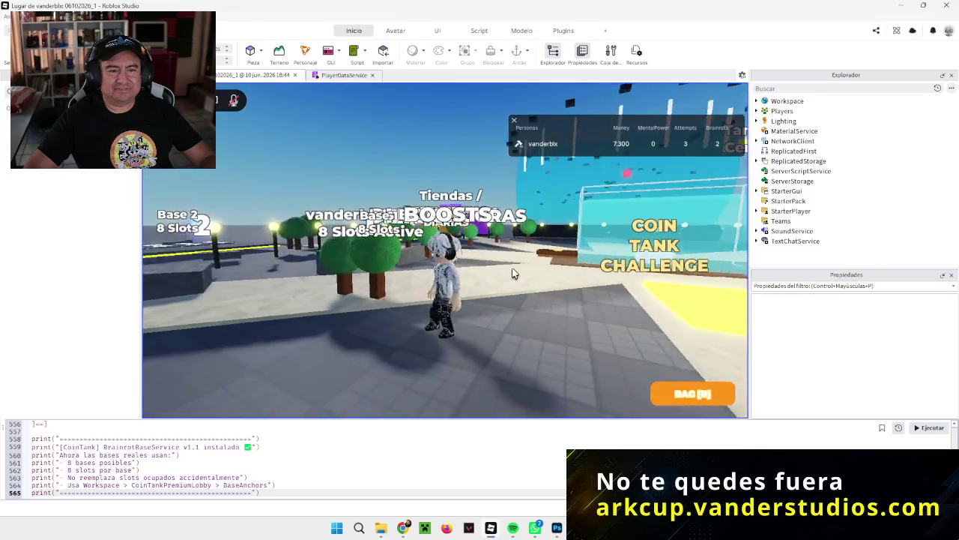
key("s")
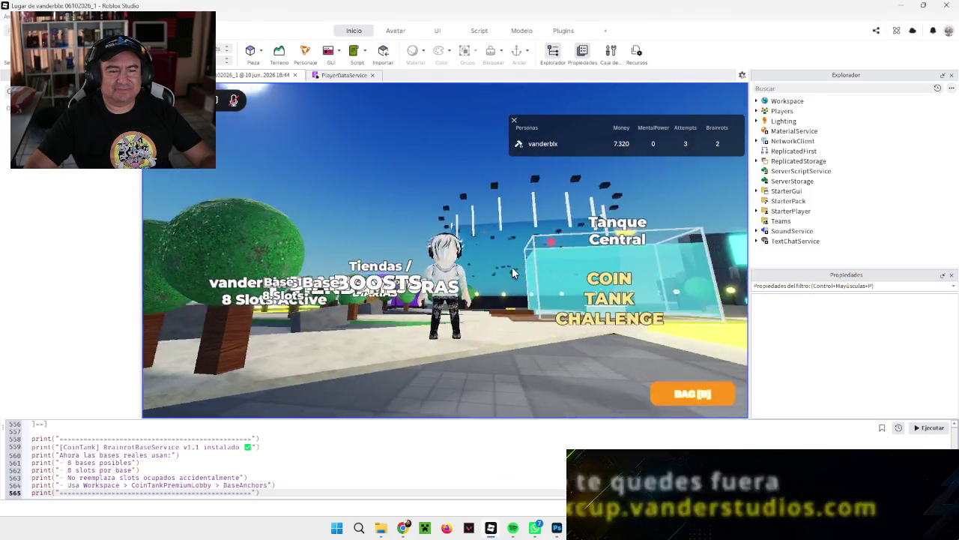
key("w")
key("w")
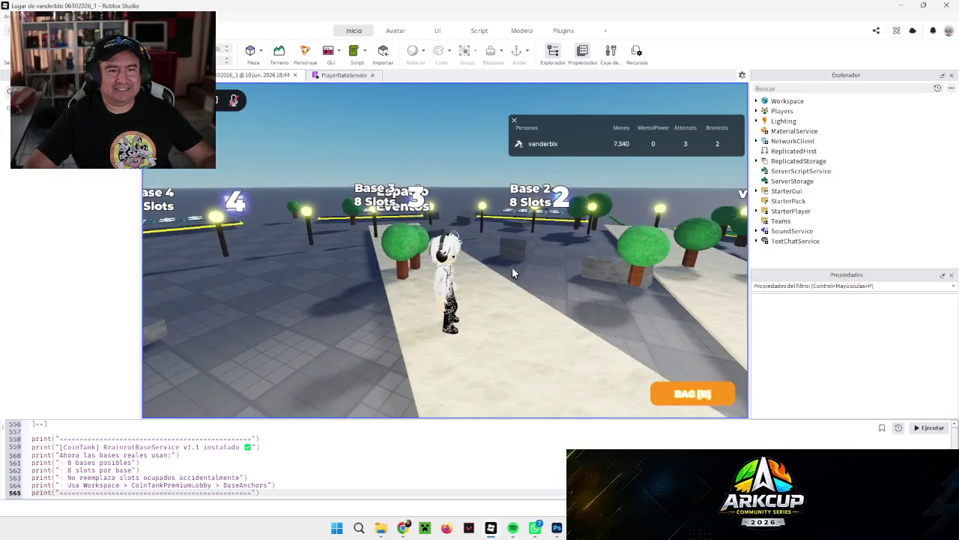
key("w")
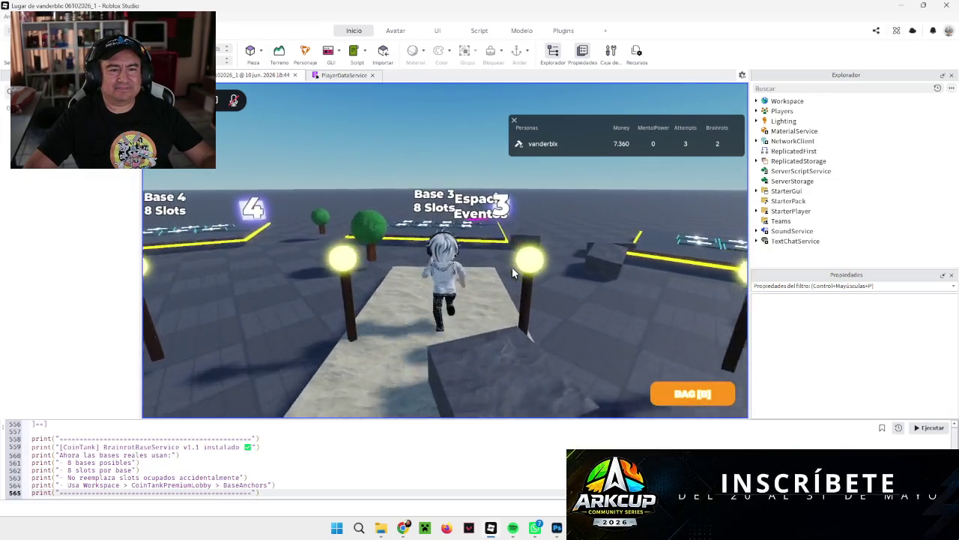
key("w")
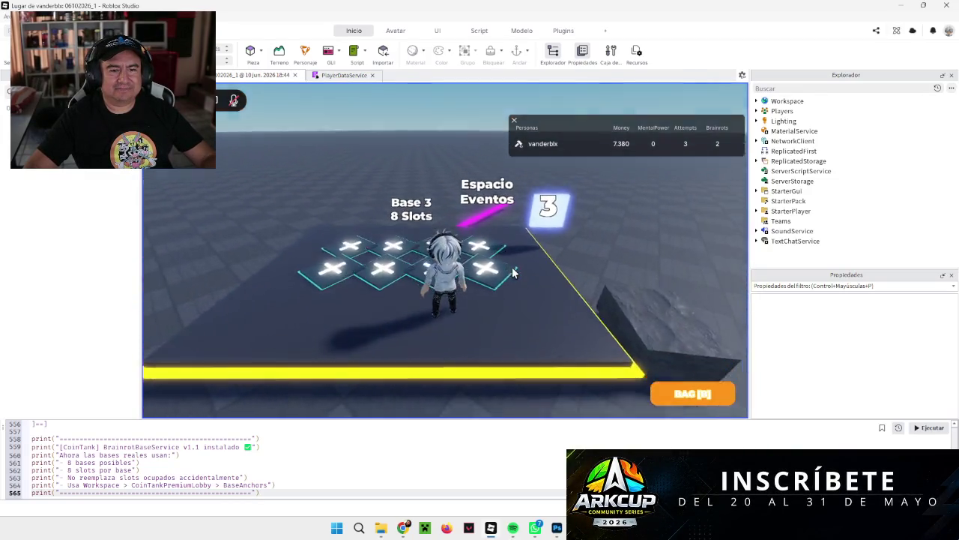
key("w")
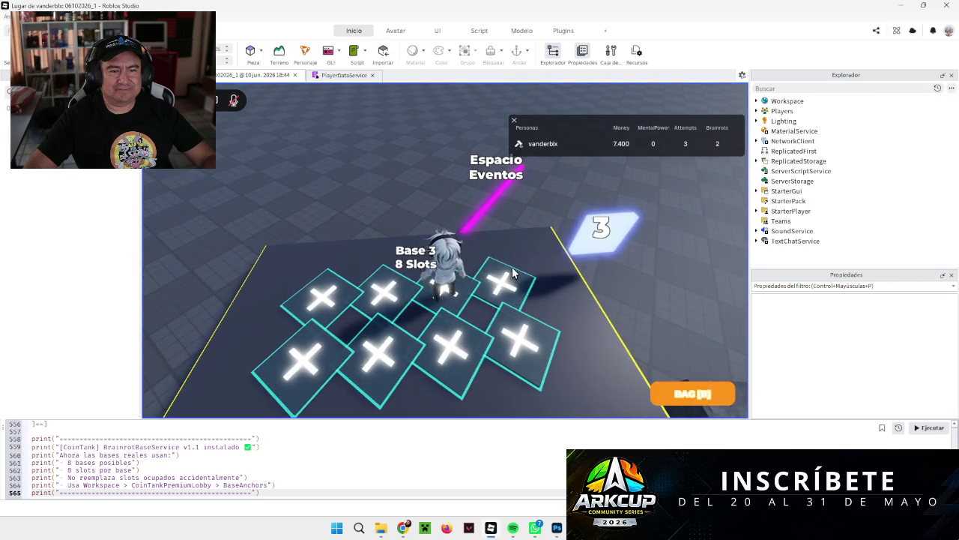
Walk from Base 3 across Bases 2 and 1 toward the Boosts box.
key("a")
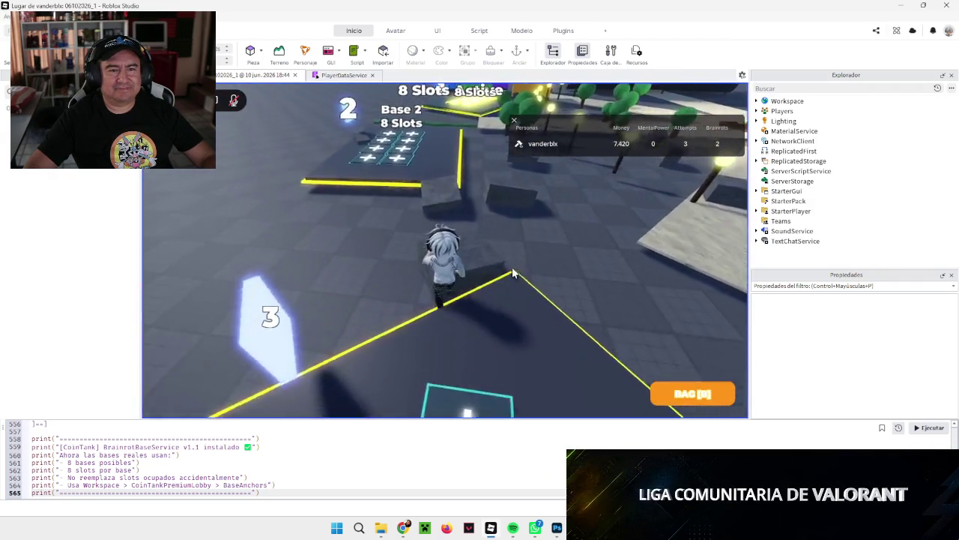
key("a")
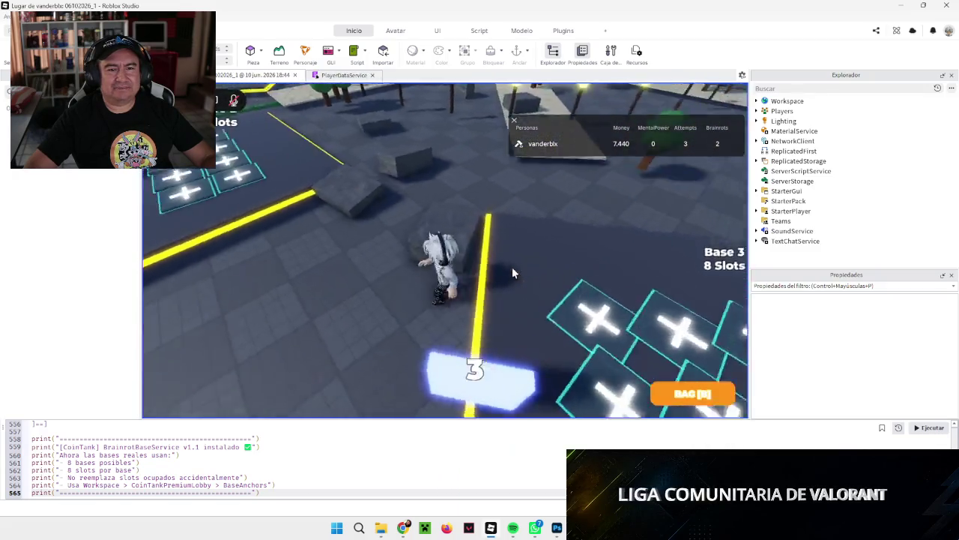
key("w")
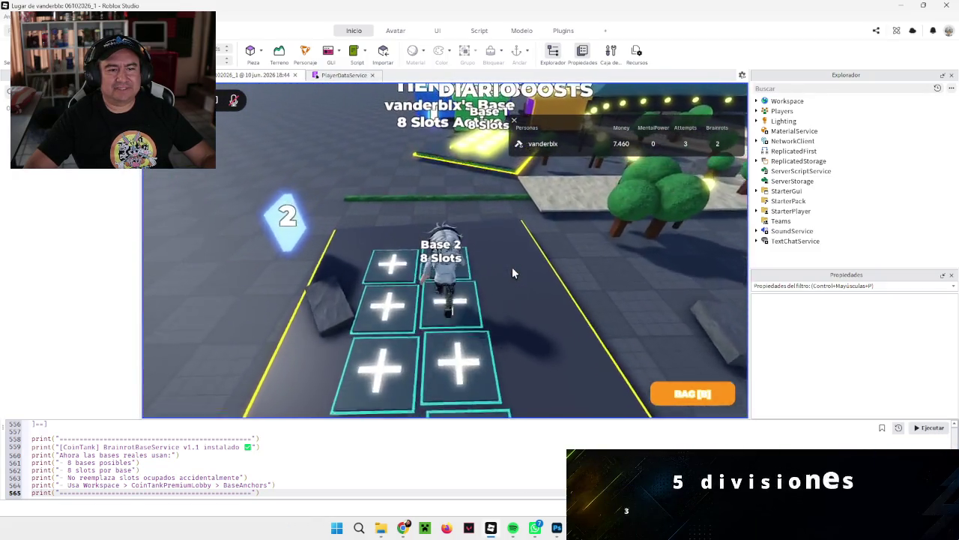
key("w")
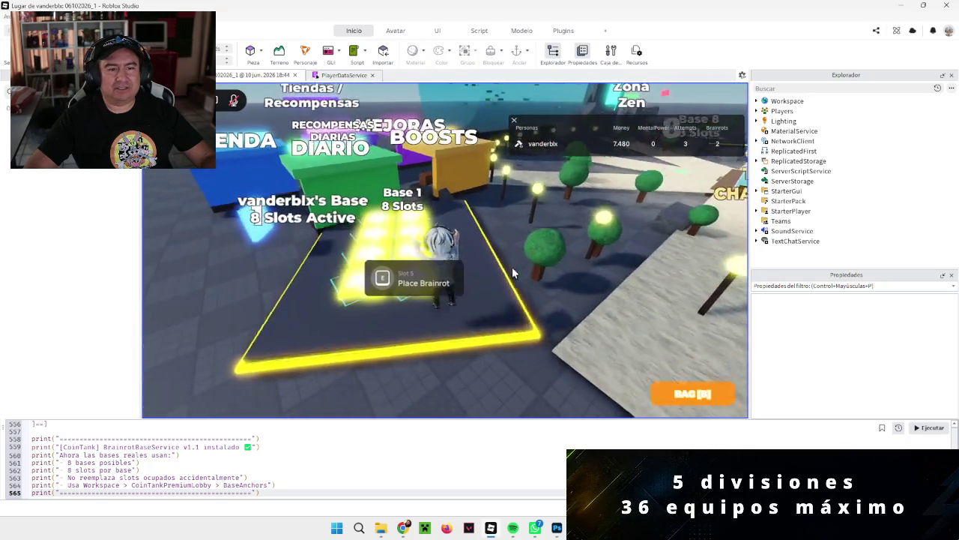
key("w")
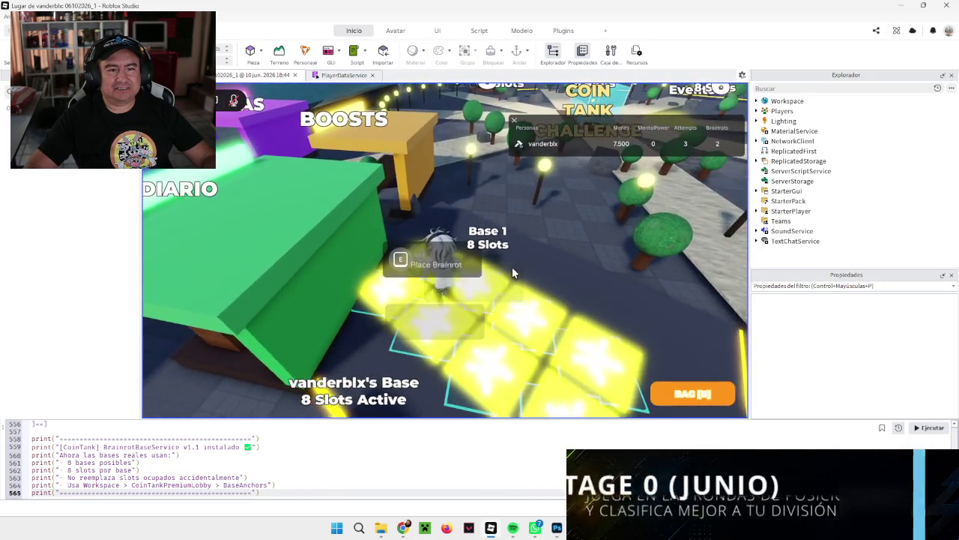
key("w")
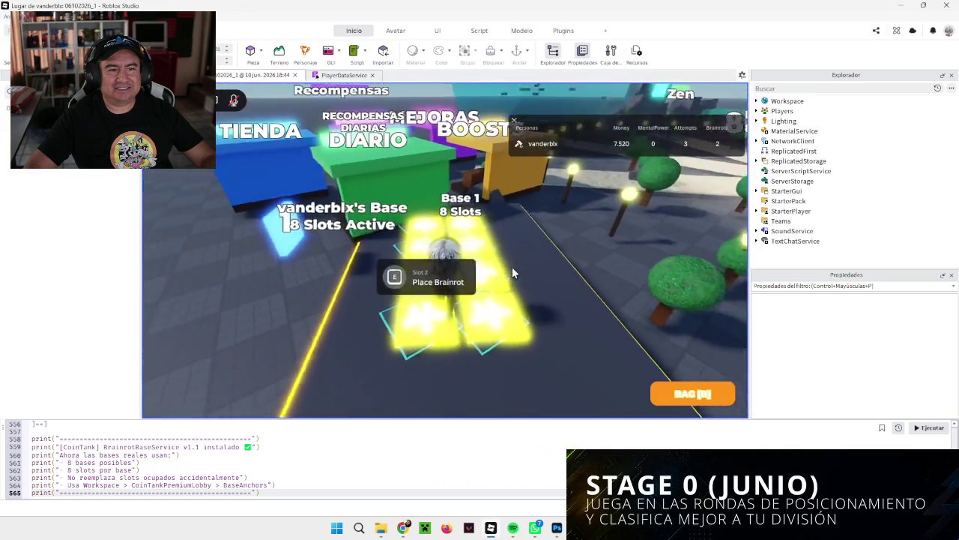
key("w")
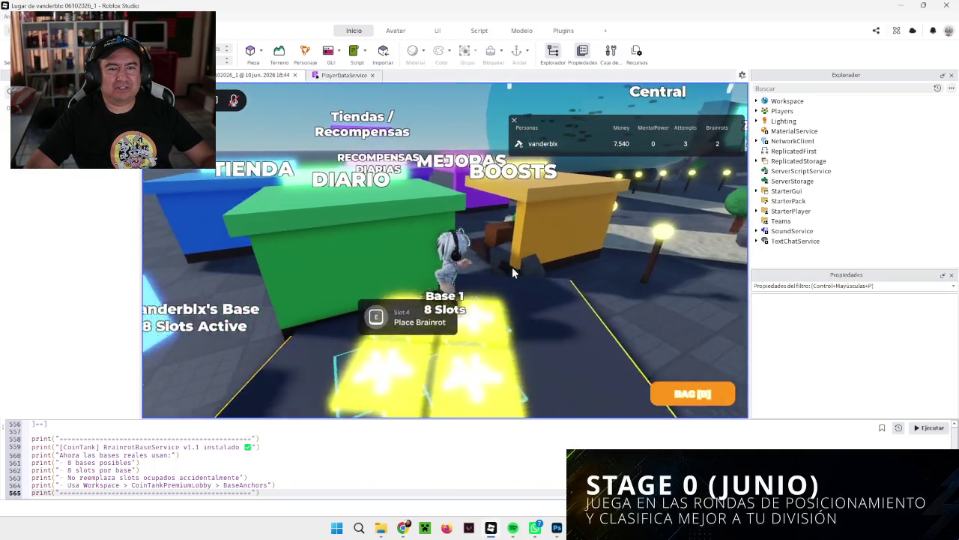
key("w")
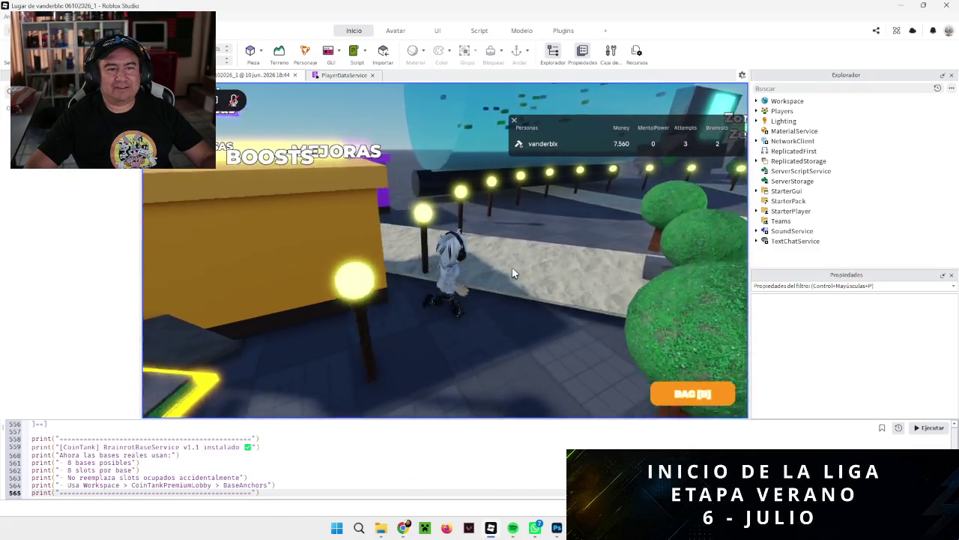
Walk around the lobby to the TIENDA, MEJORAS and BOOSTS shop boxes.
key("w")
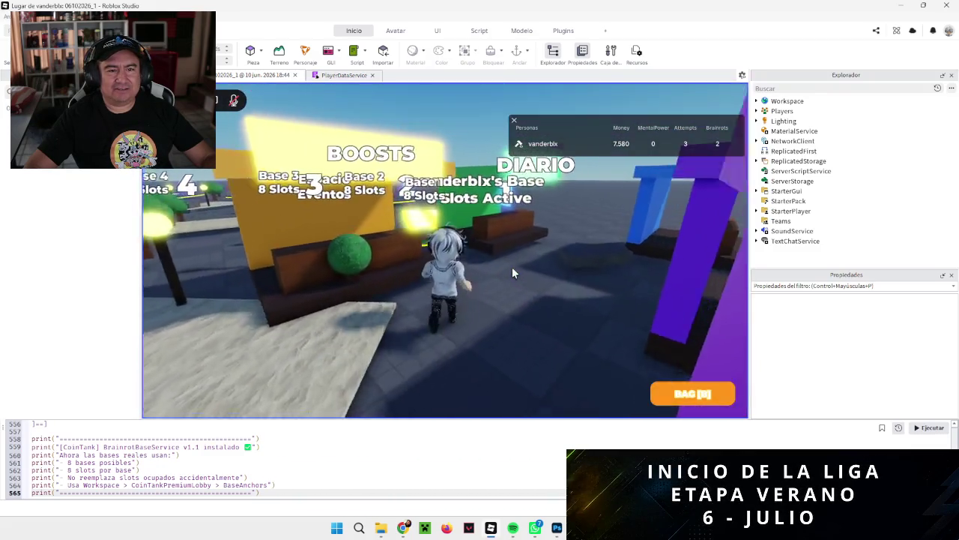
key("w")
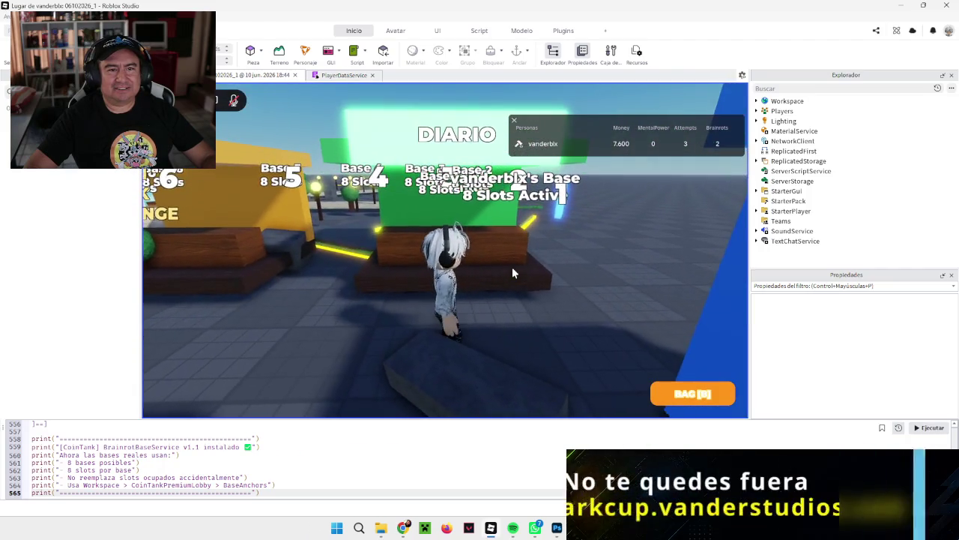
key("w")
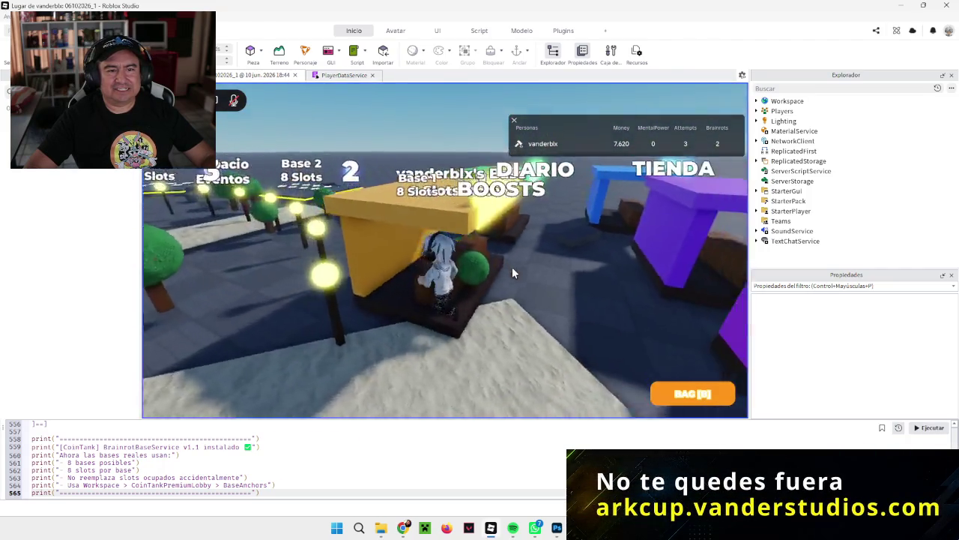
key("w")
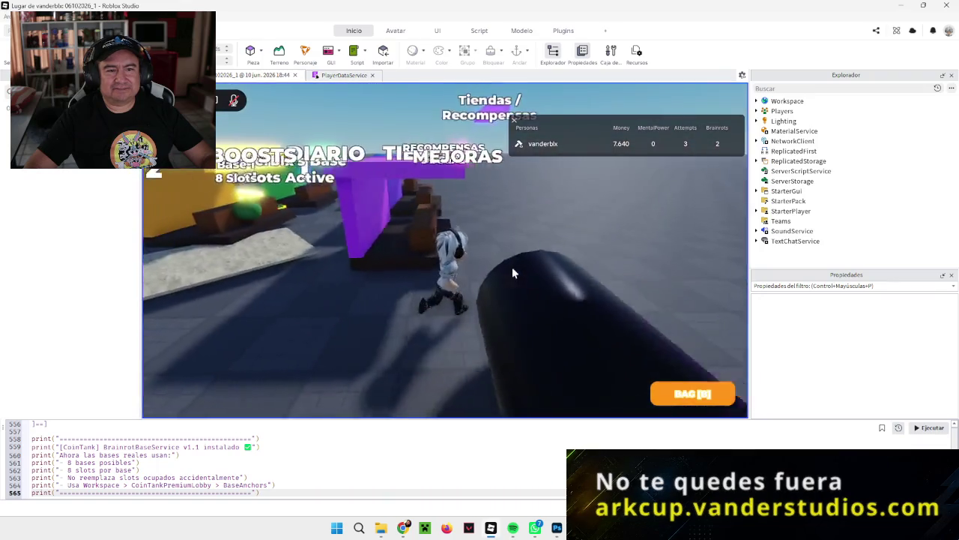
key("w")
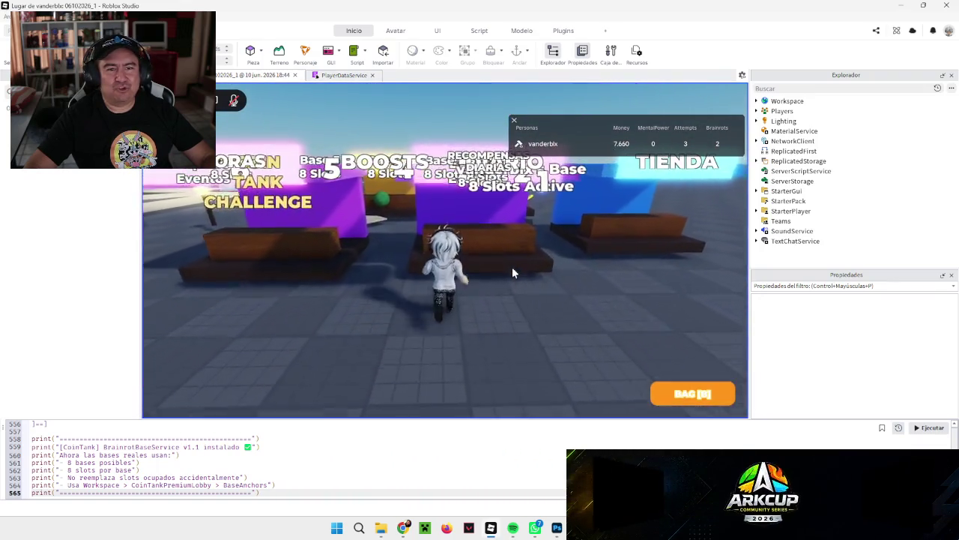
key("w")
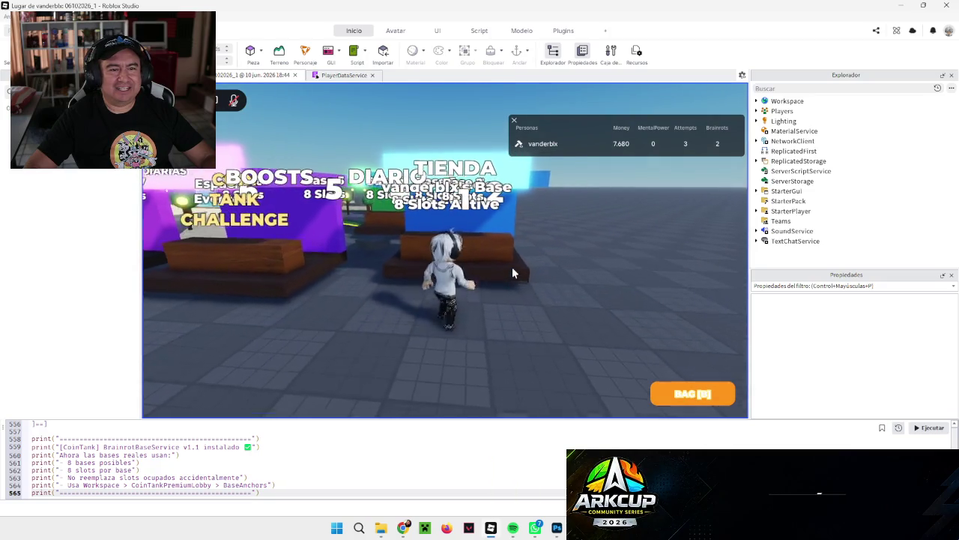
key("a")
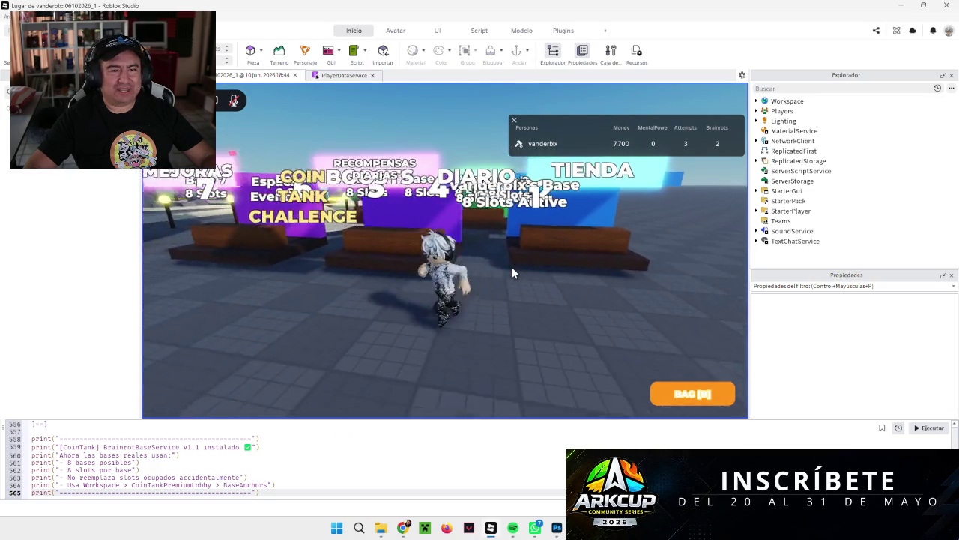
key("w")
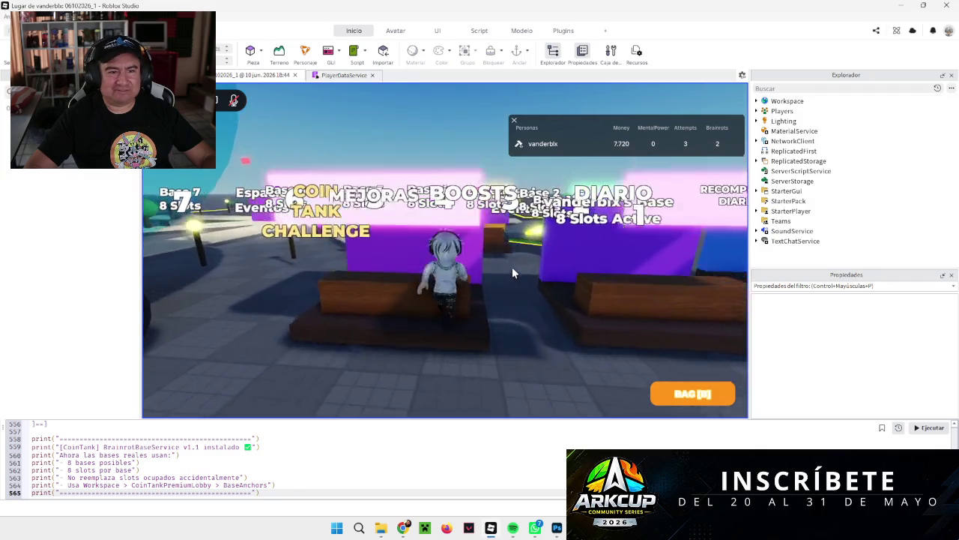
key("s")
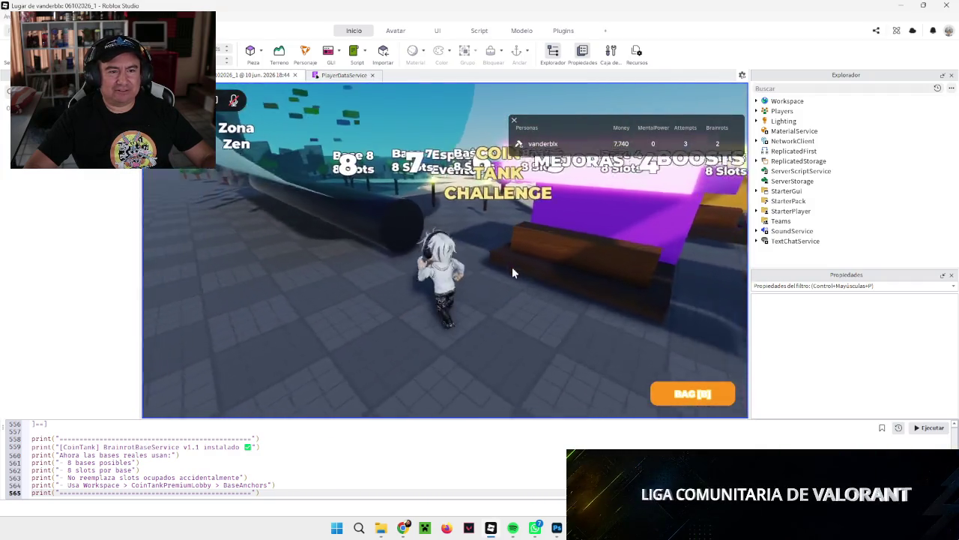
Run past Tanque Central and the Coin Tank Challenge back into Base 1.
key("a")
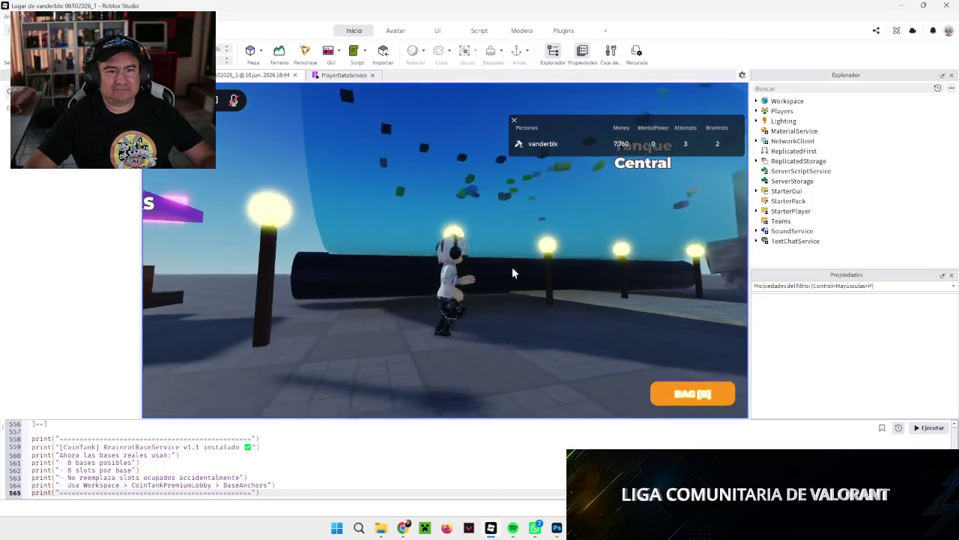
key("s")
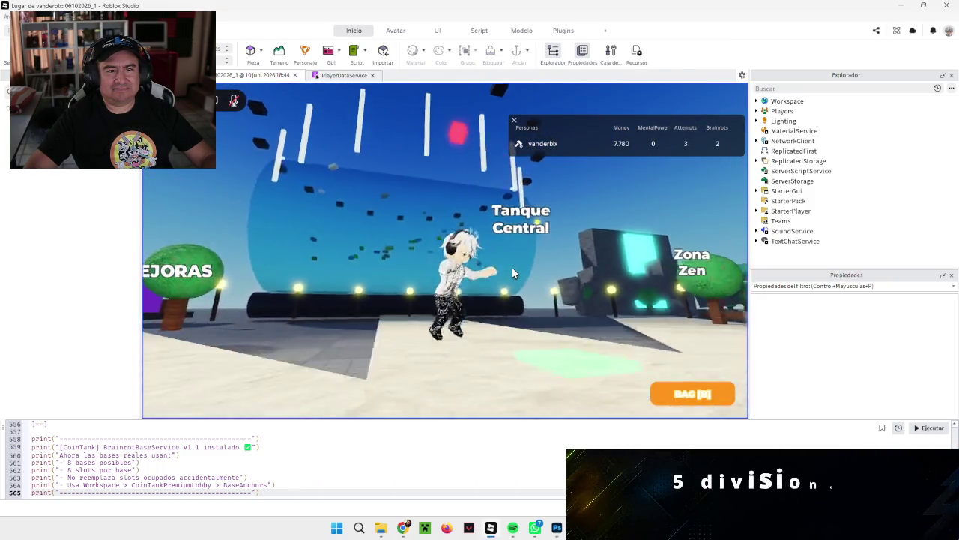
key("a")
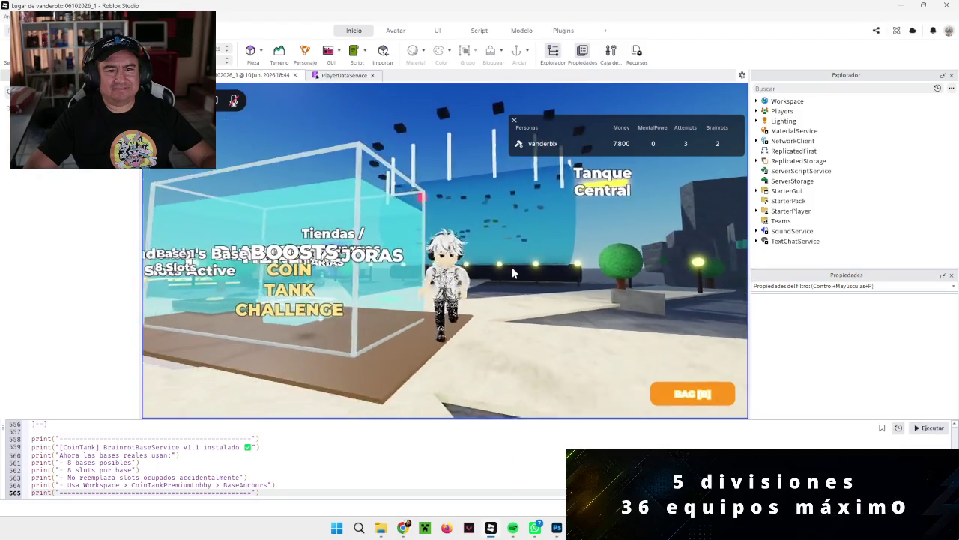
key("w")
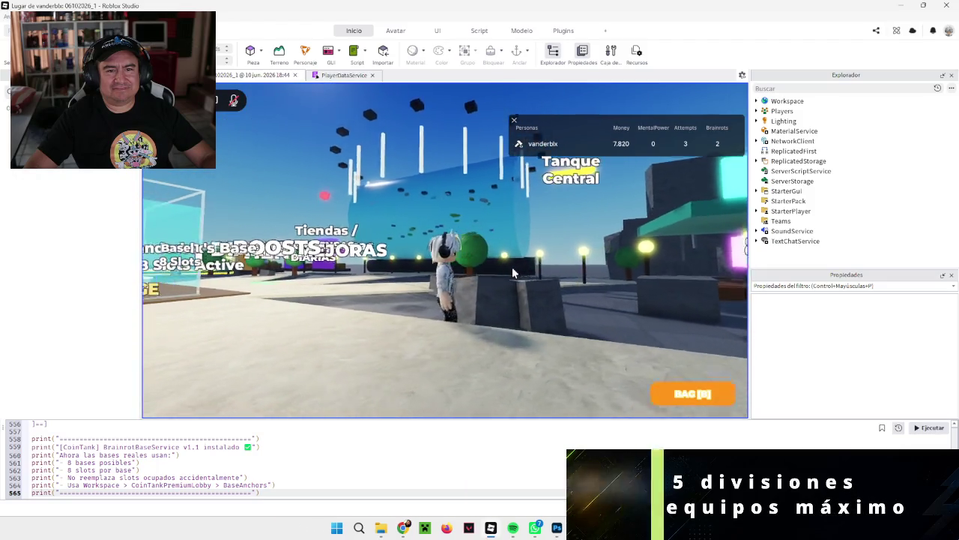
key("a")
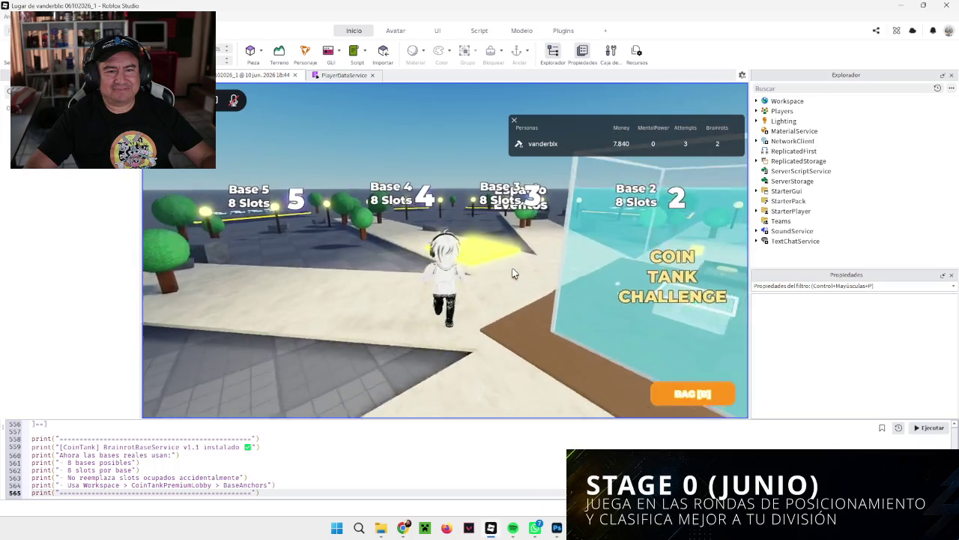
key("a")
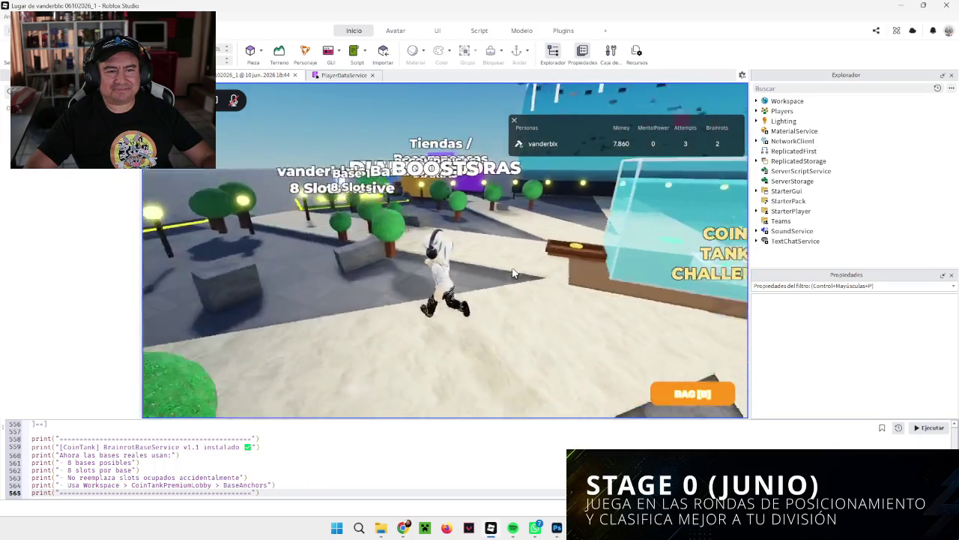
key("w")
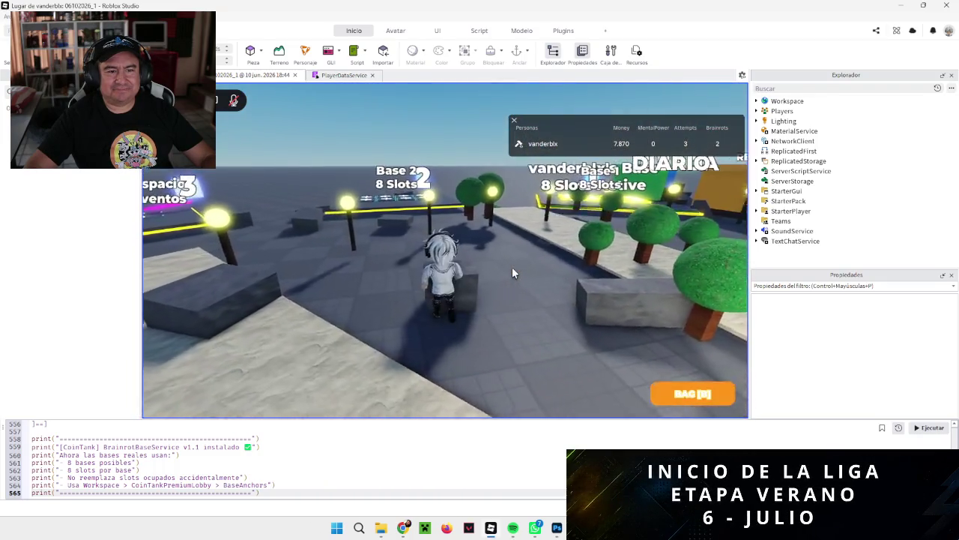
key("a")
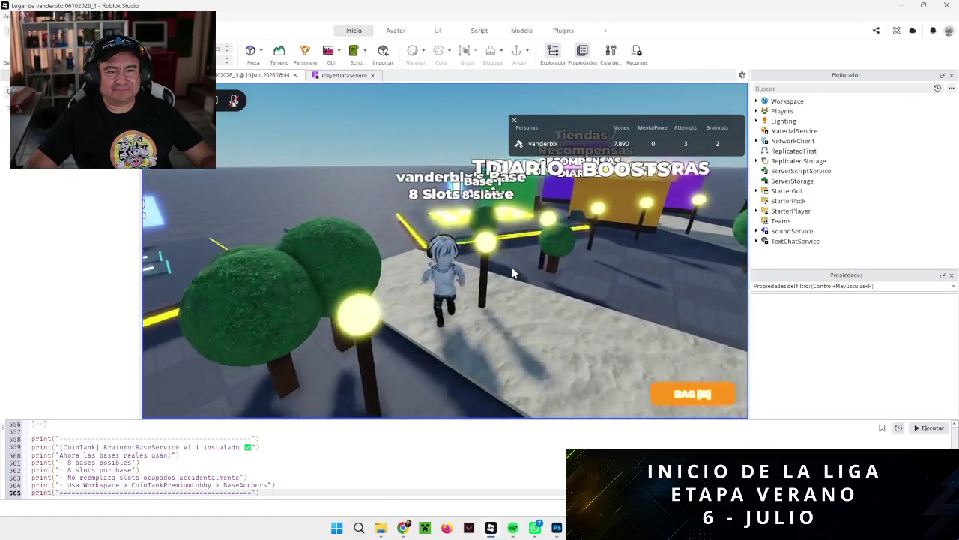
key("a")
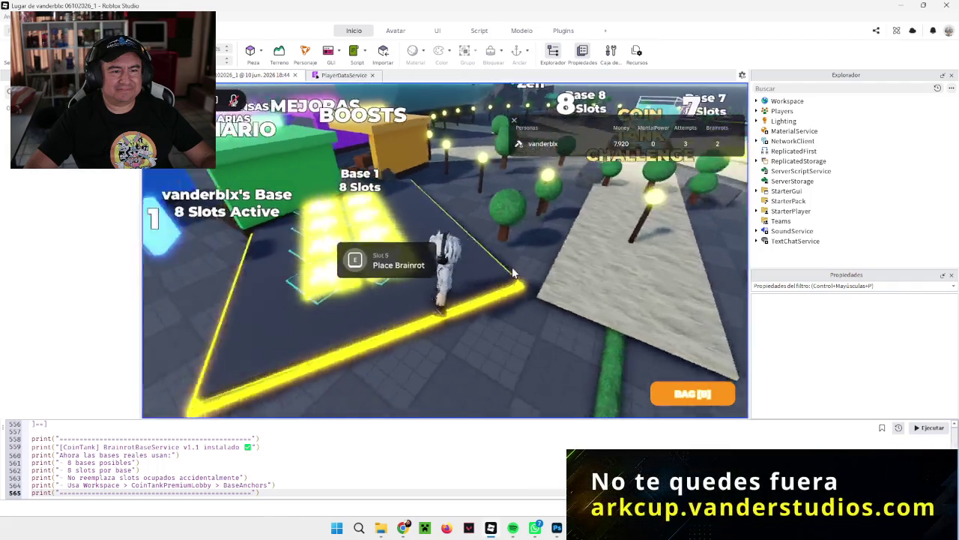
key("a")
Check the Brainrot Collection with two Epic Bubble Wizards, close it, and walk to Slot 1.
key("e")
left_click(716, 393)
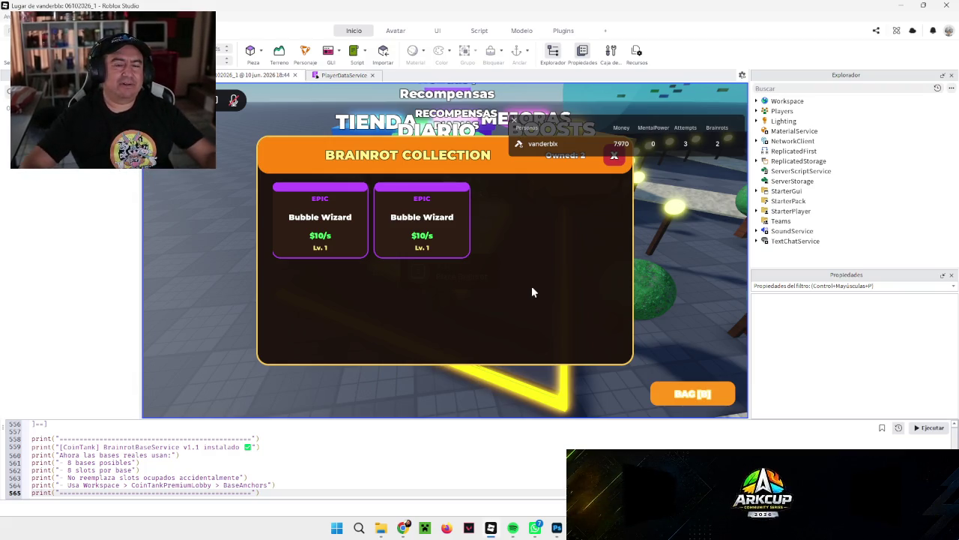
left_click(616, 157)
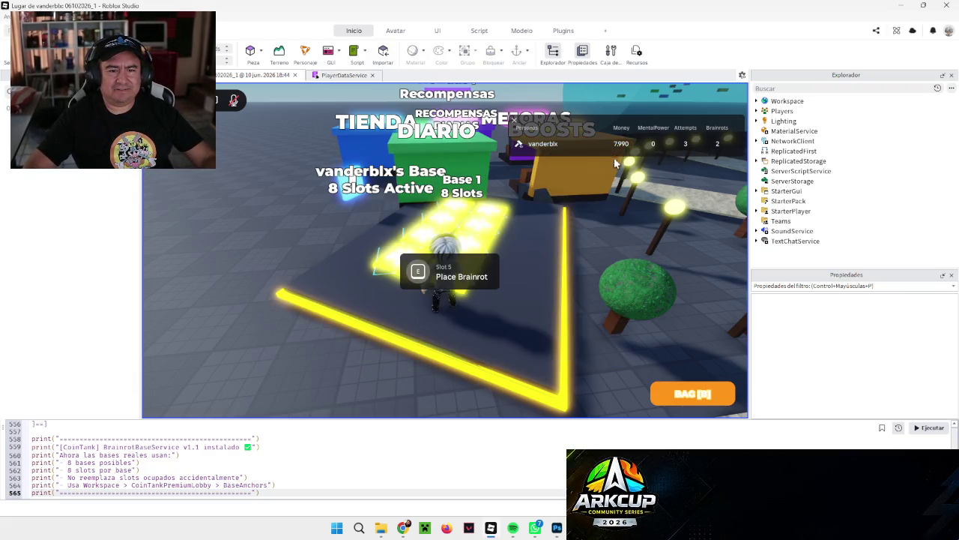
key("w")
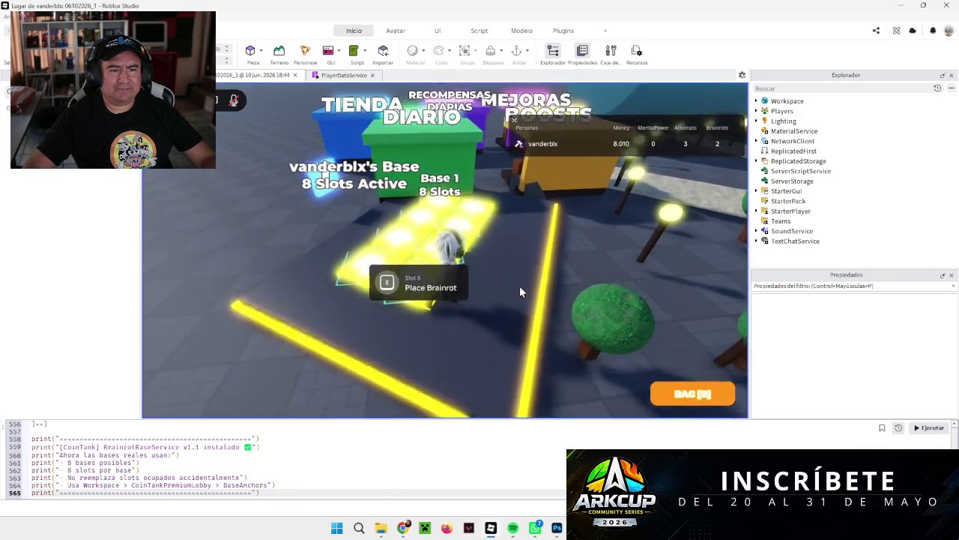
key("a")
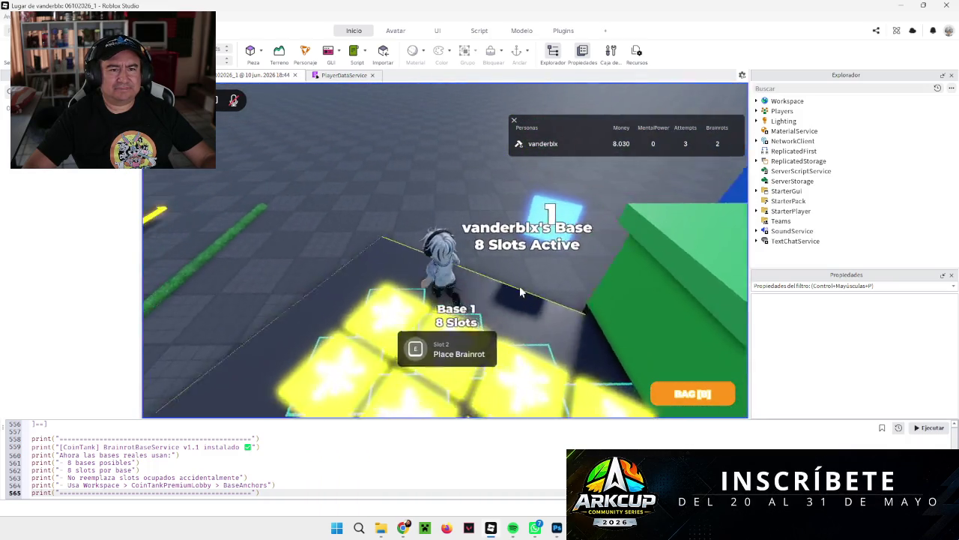
scroll(521, 291, "down", 10)
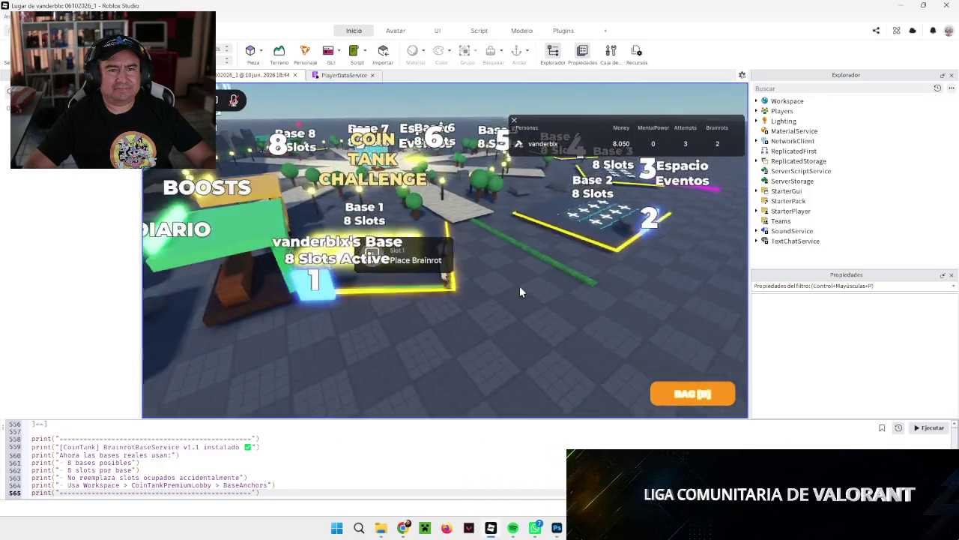
Rotate the camera around the lobby to view Tanque Central, Tiendas, Base 1 and the coin tank.
scroll(520, 291, "down", 10)
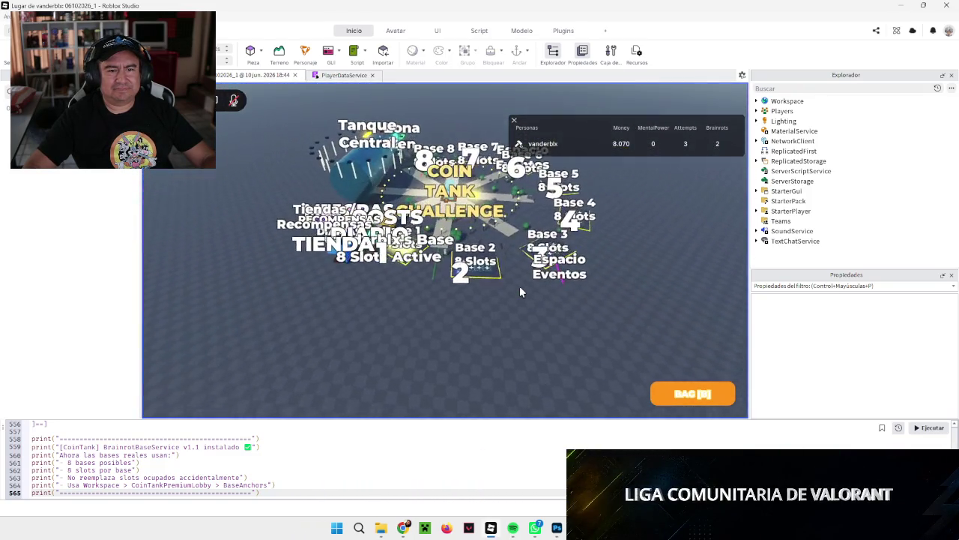
key("Right")
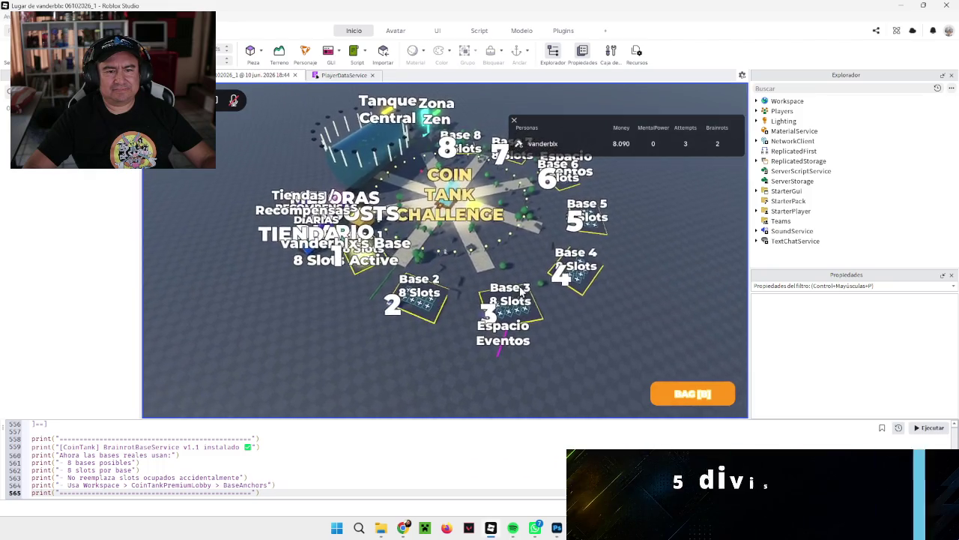
scroll(521, 291, "up", 10)
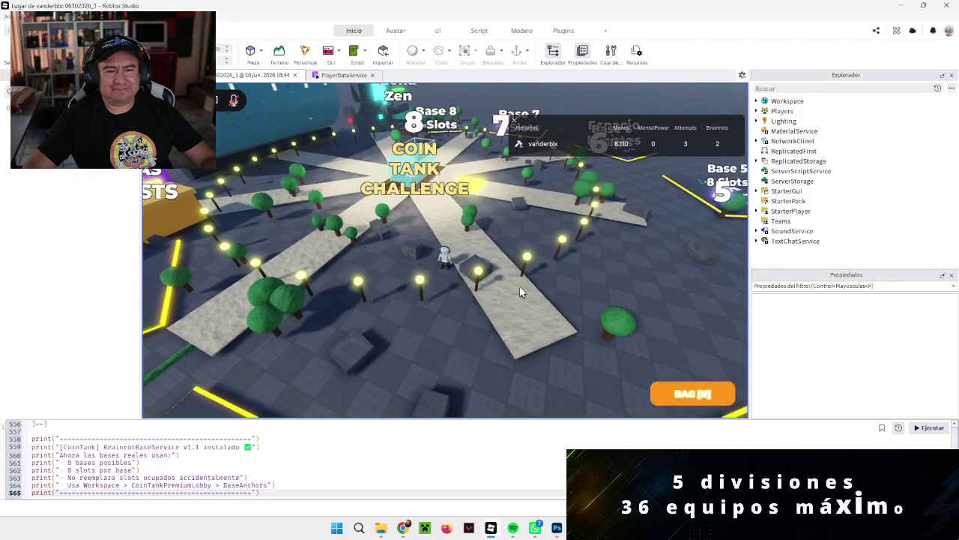
key("Left")
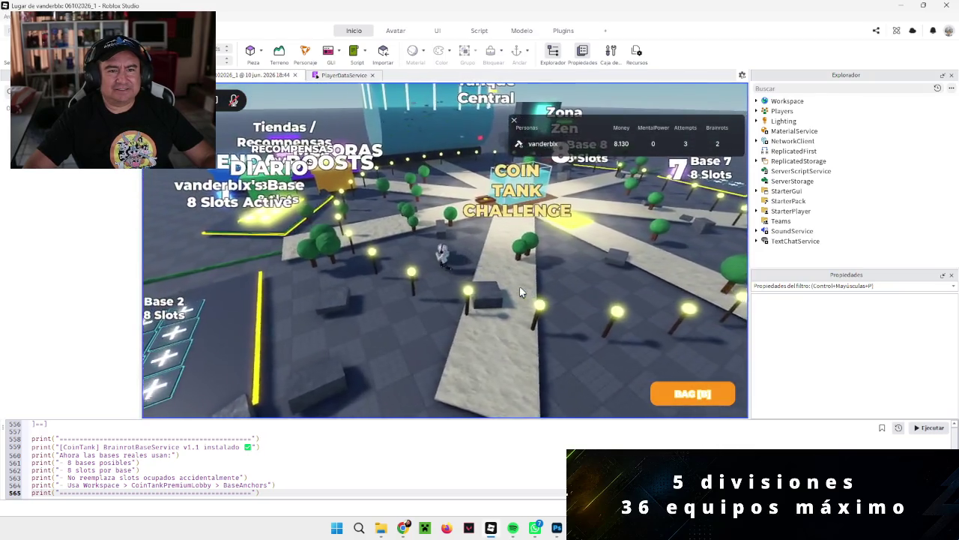
key("Left")
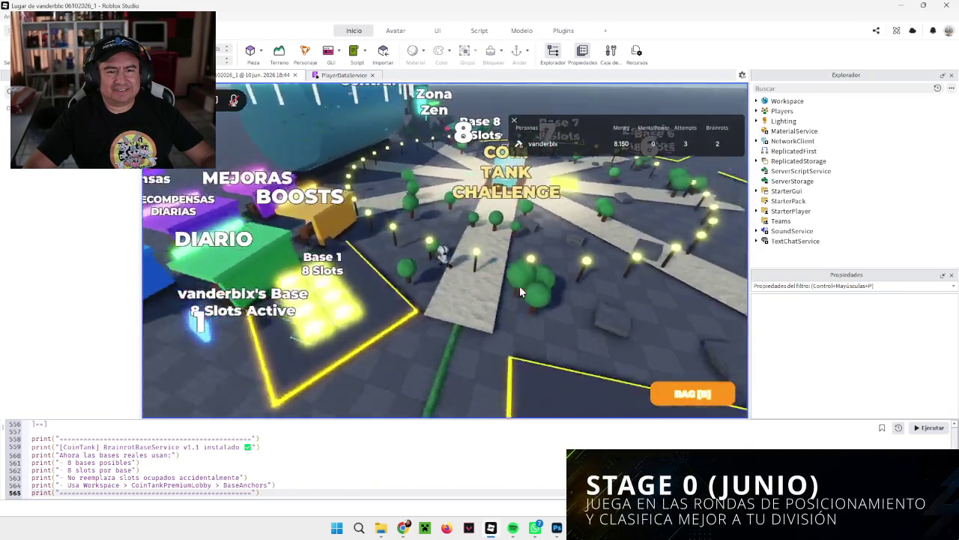
scroll(521, 291, "down", 2)
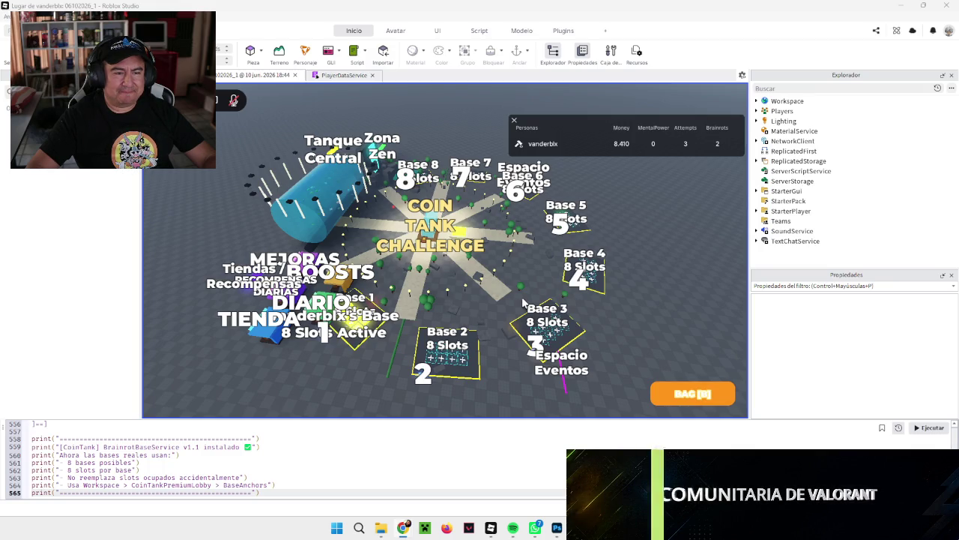
scroll(523, 302, "up", 5)
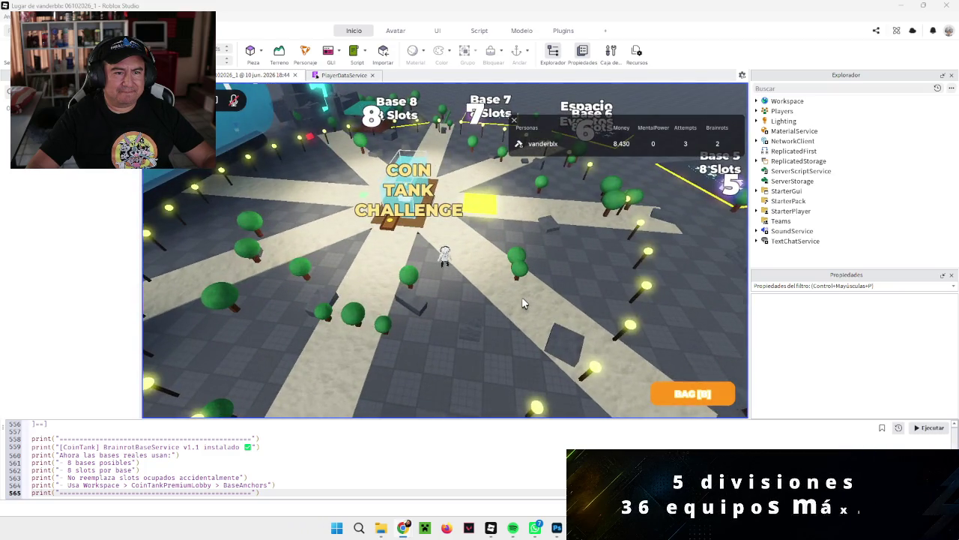
scroll(522, 302, "up", 5)
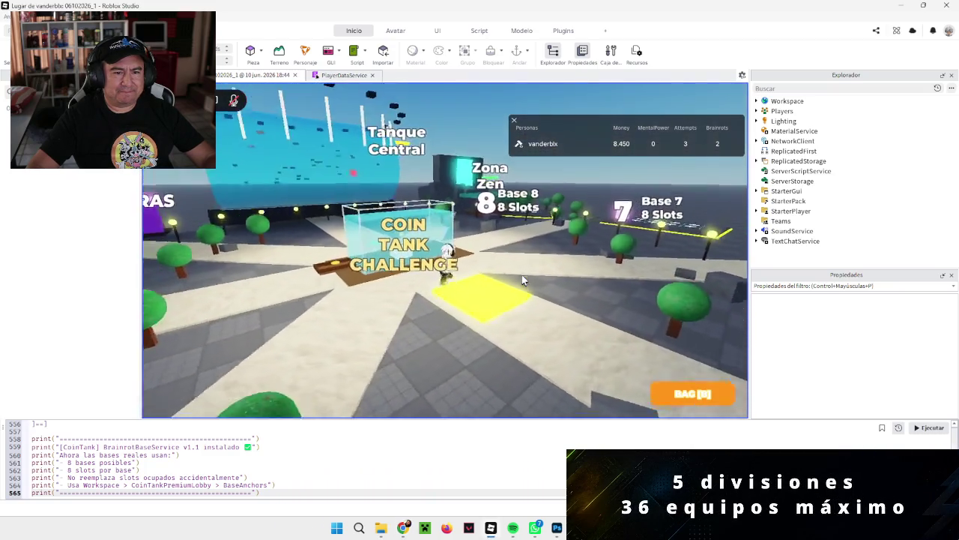
key("Left")
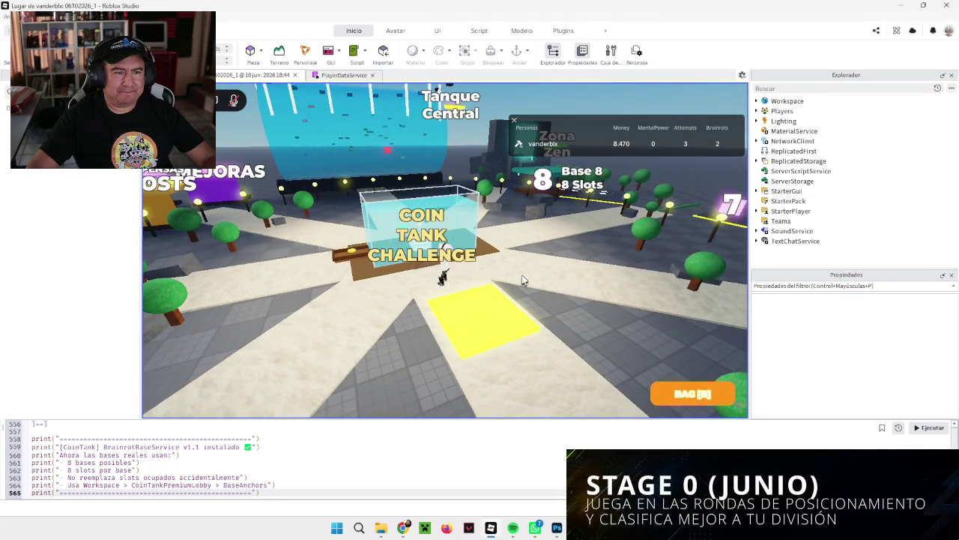
key("Left")
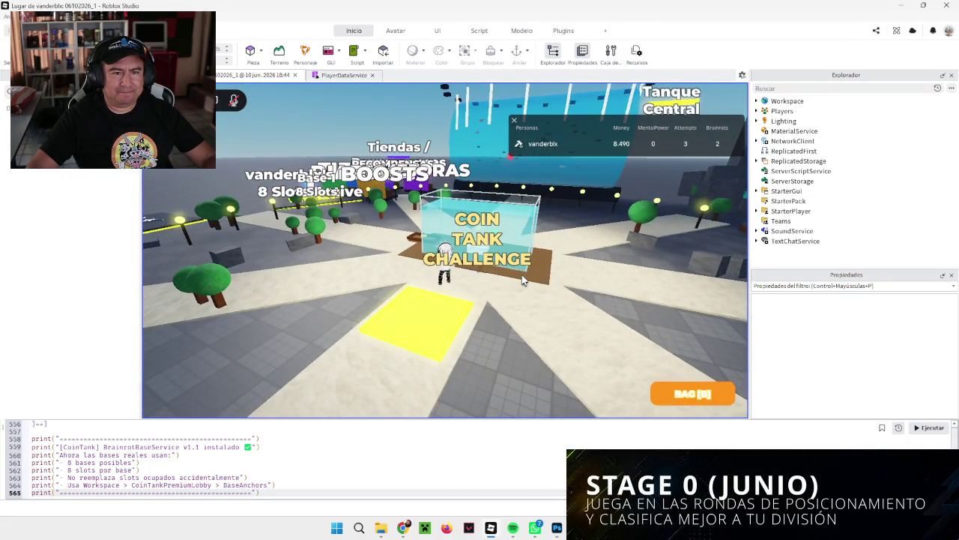
key("Right")
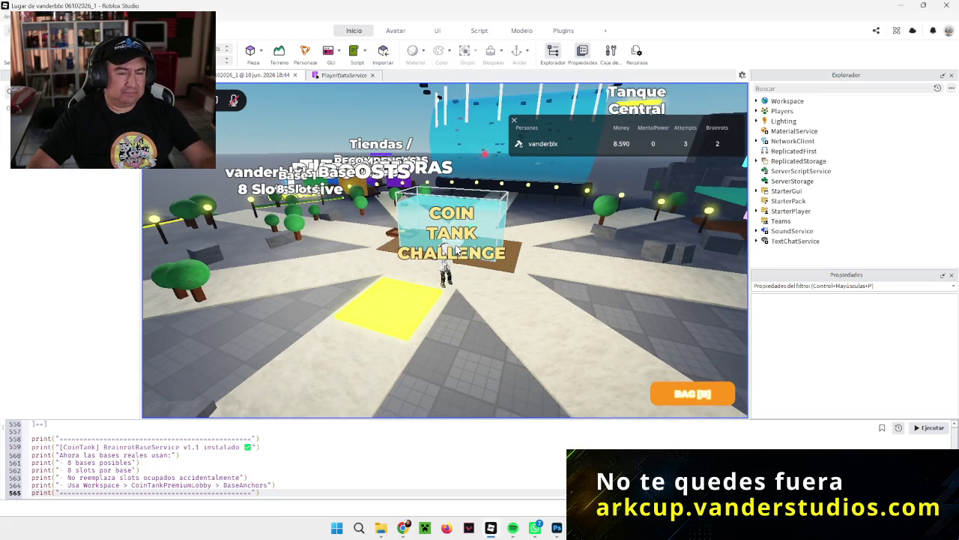
Enter the coin tank, drag three coins into it, and claim the Mystery Brainrot reward.
key("w")
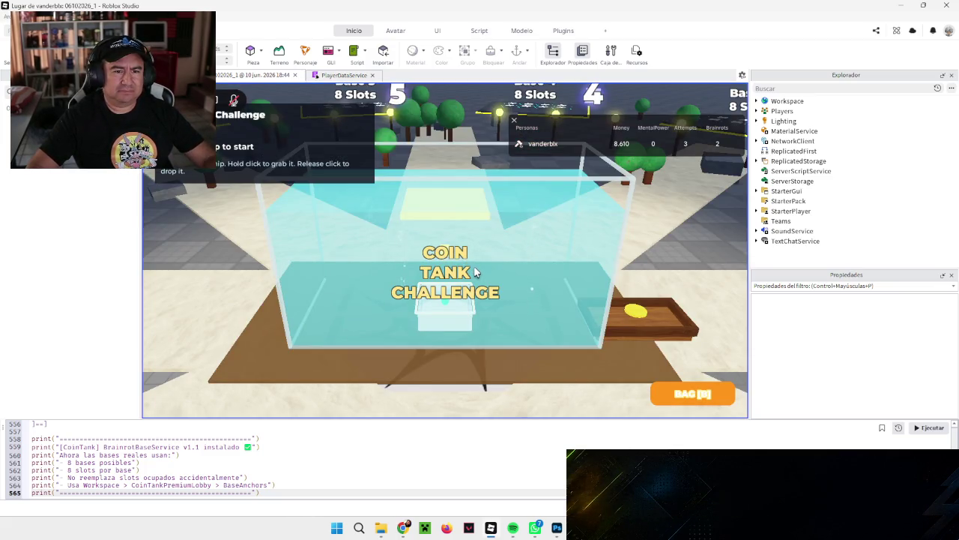
mouse_move(636, 310)
left_mouse_down()
mouse_move(499, 155)
mouse_move(450, 144)
left_mouse_up()
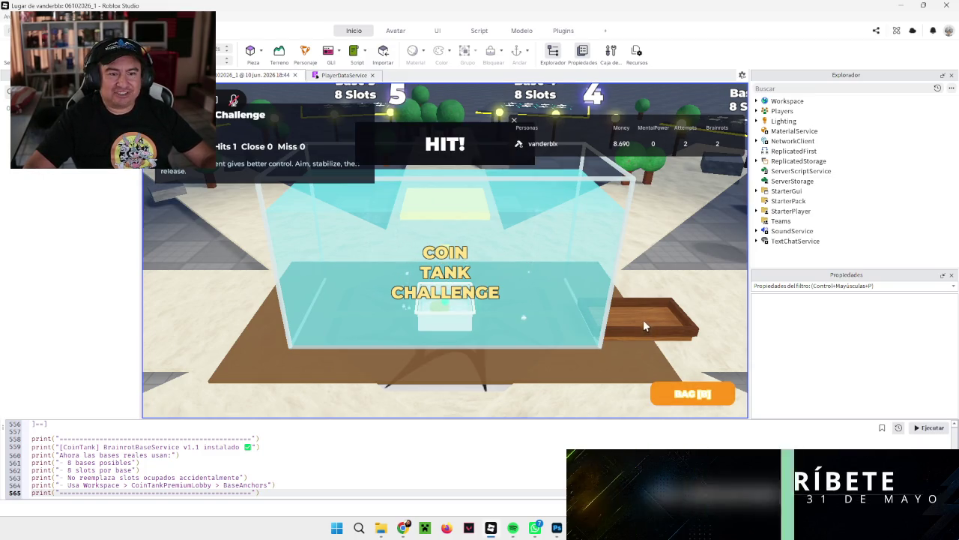
left_click_drag(639, 318, 456, 150)
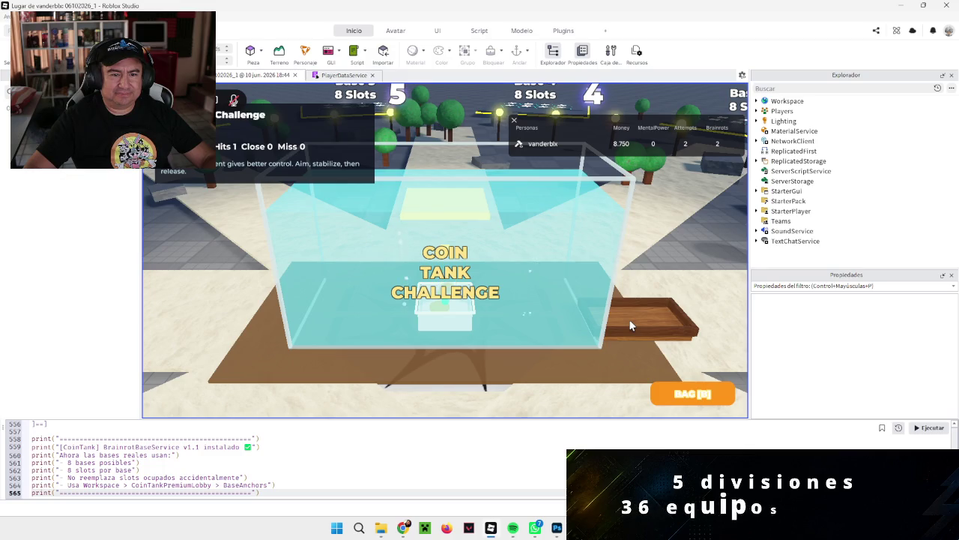
mouse_move(633, 315)
left_mouse_down()
mouse_move(515, 159)
mouse_move(450, 145)
left_mouse_up()
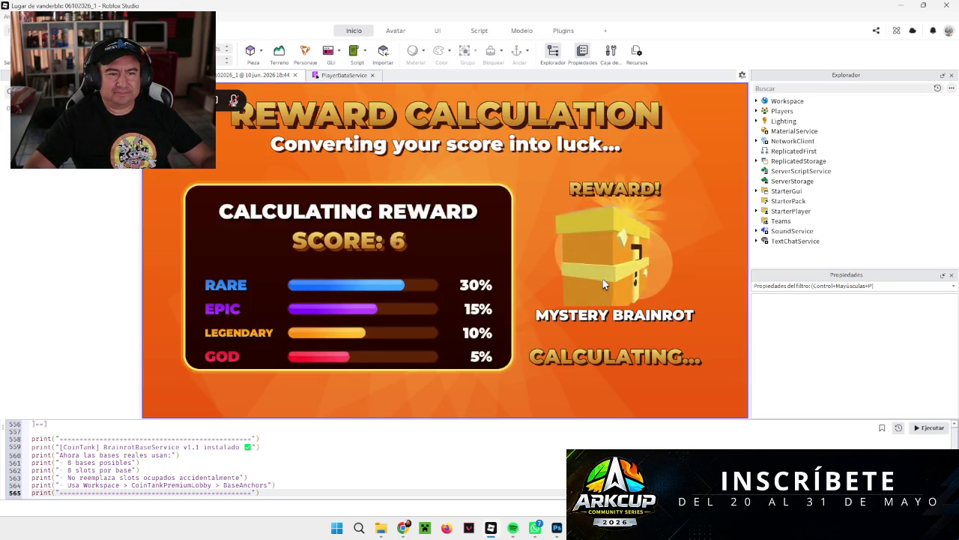
left_click(619, 322)
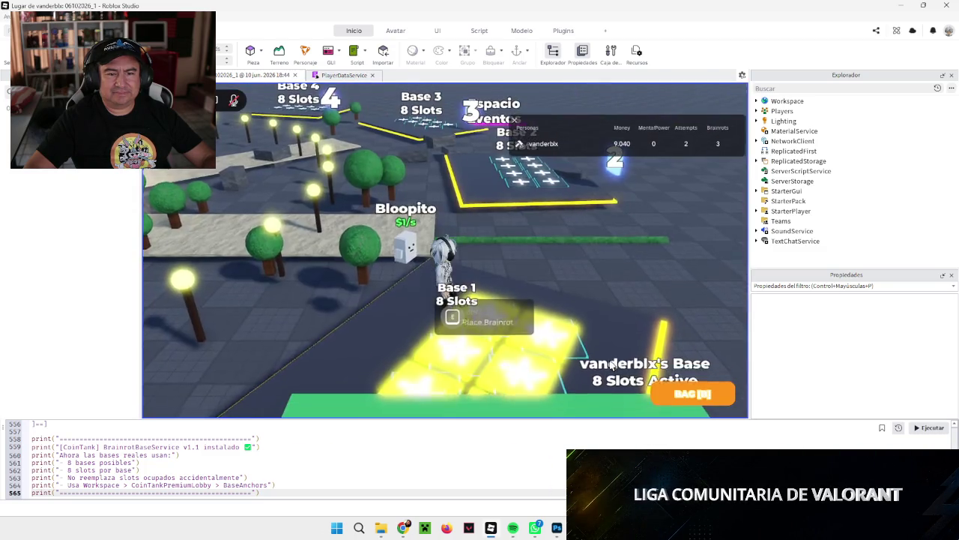
Walk the character over to Base 2, then back to Slot 5 on Base 1.
key("Right")
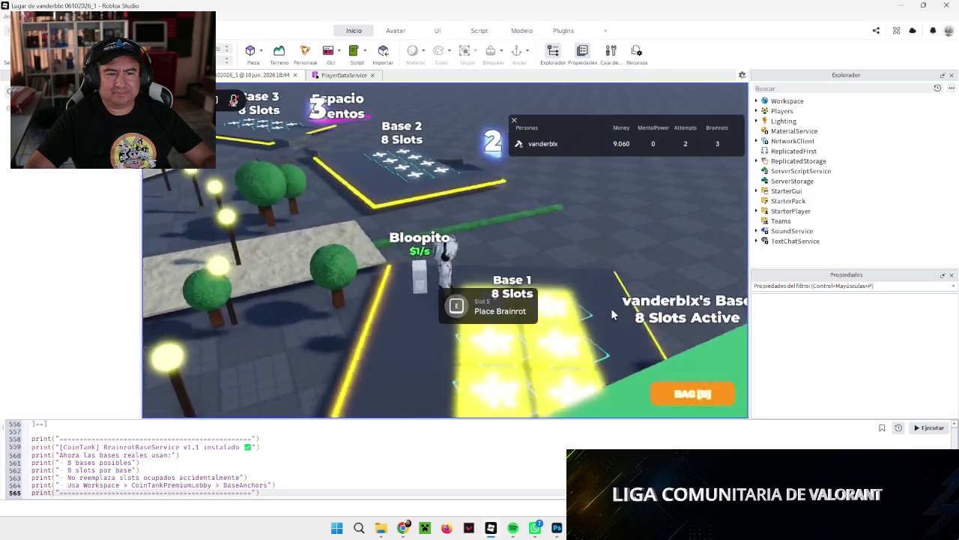
key("Right")
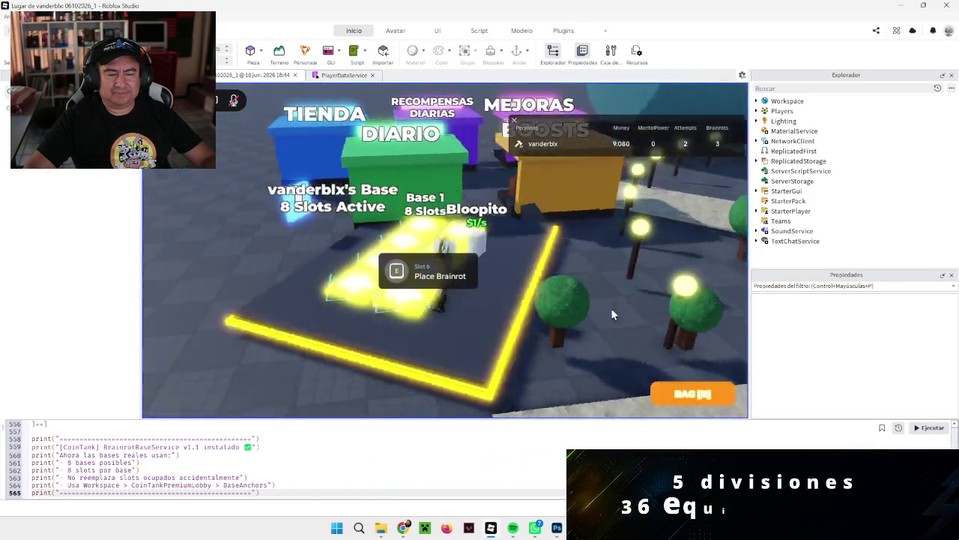
key("Right")
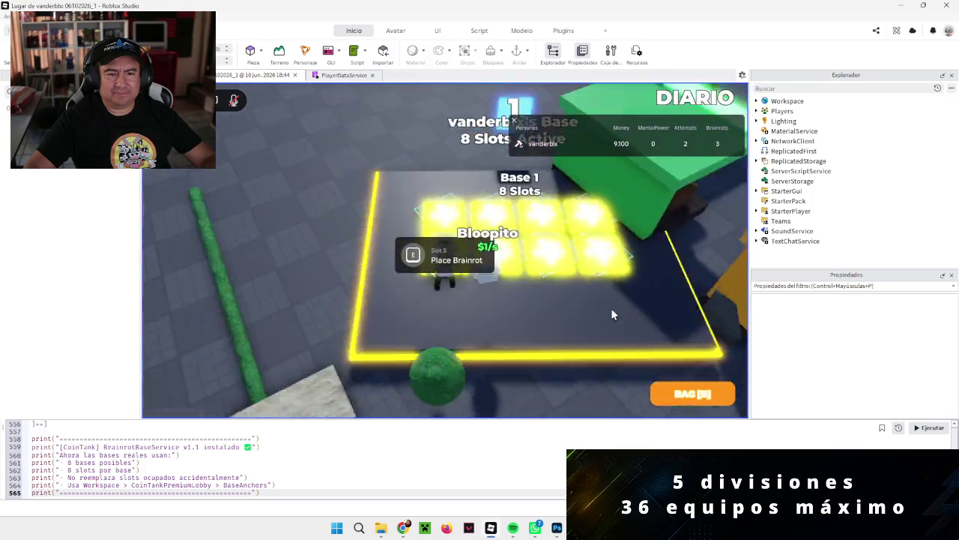
key("w")
key("w")
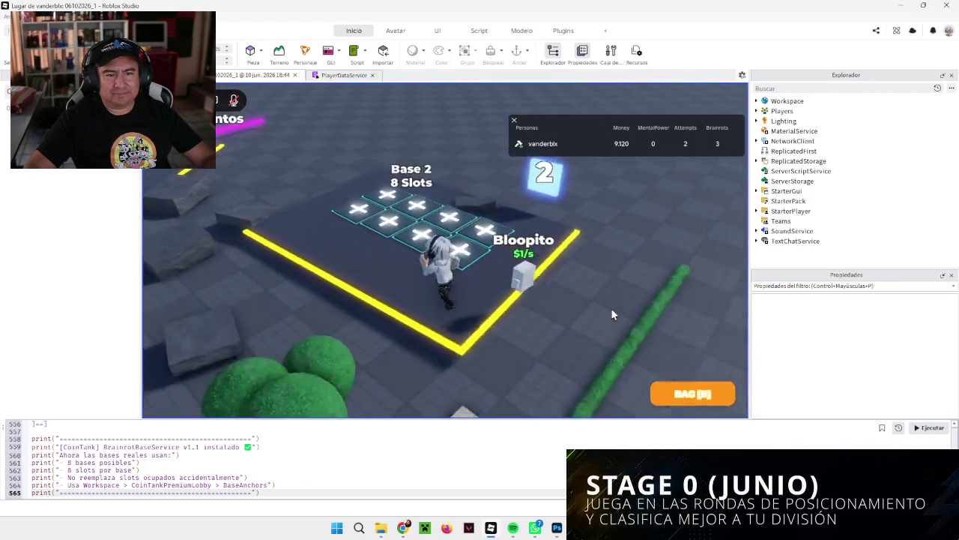
key("w")
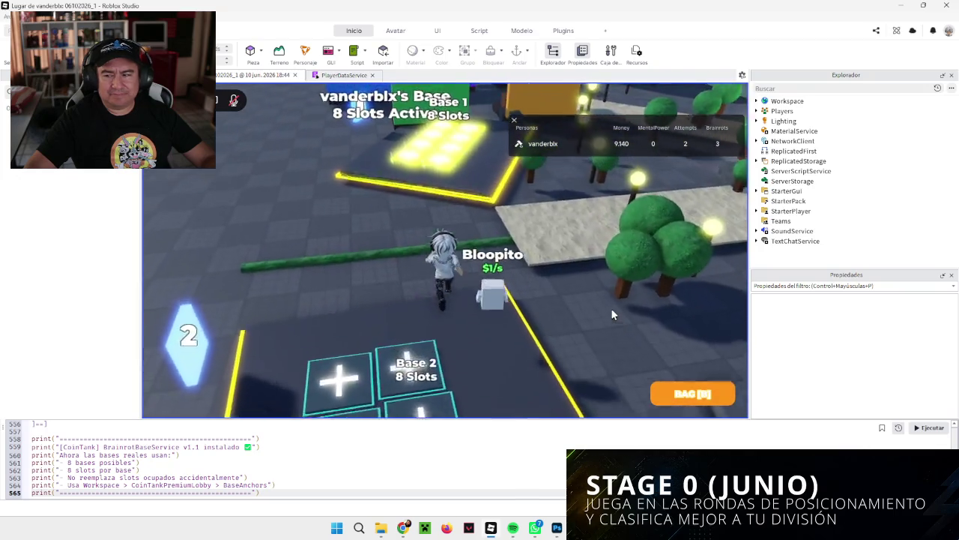
key("w")
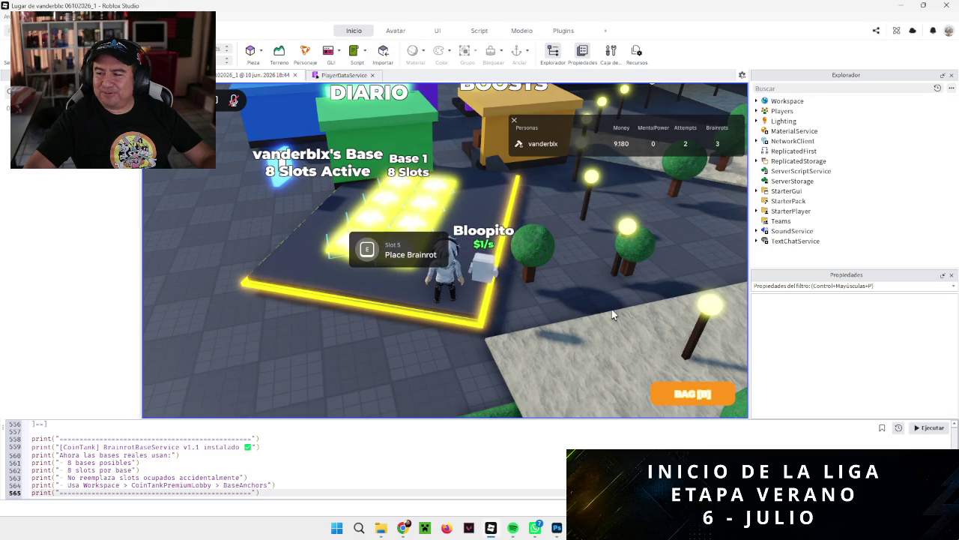
key("Left")
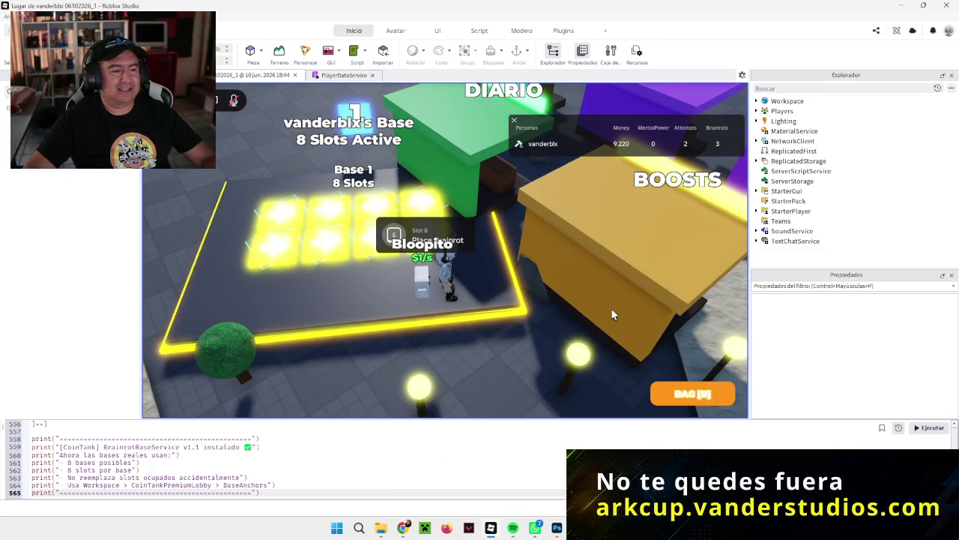
key("a")
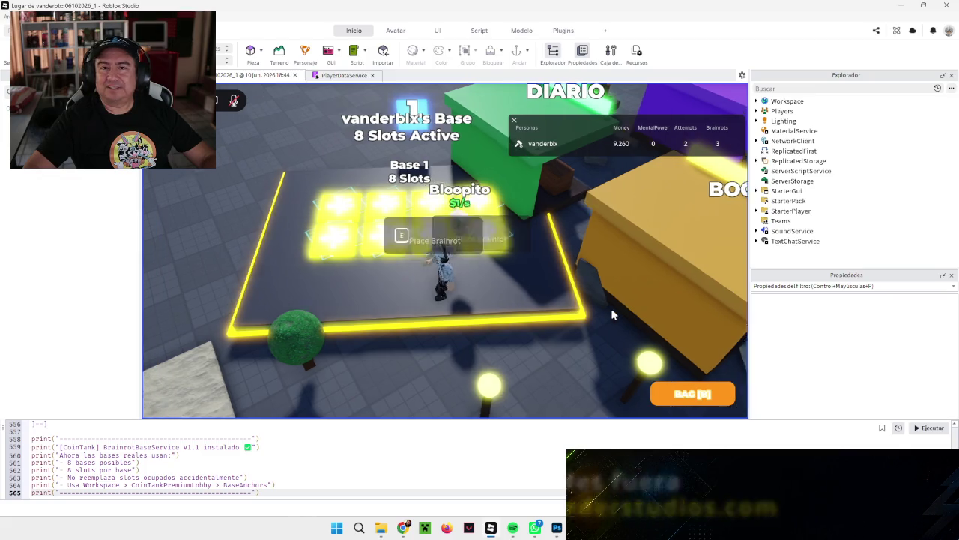
key("Left")
key("d")
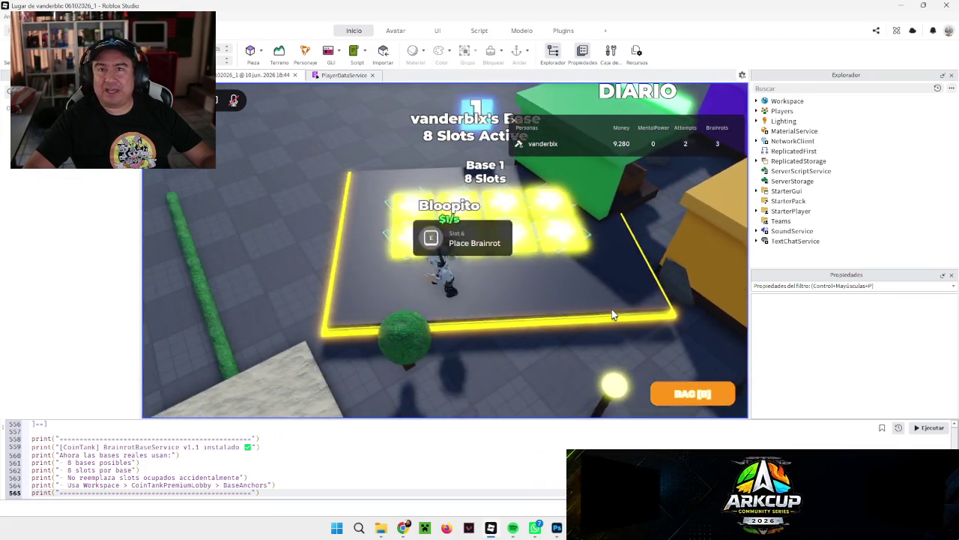
key("a")
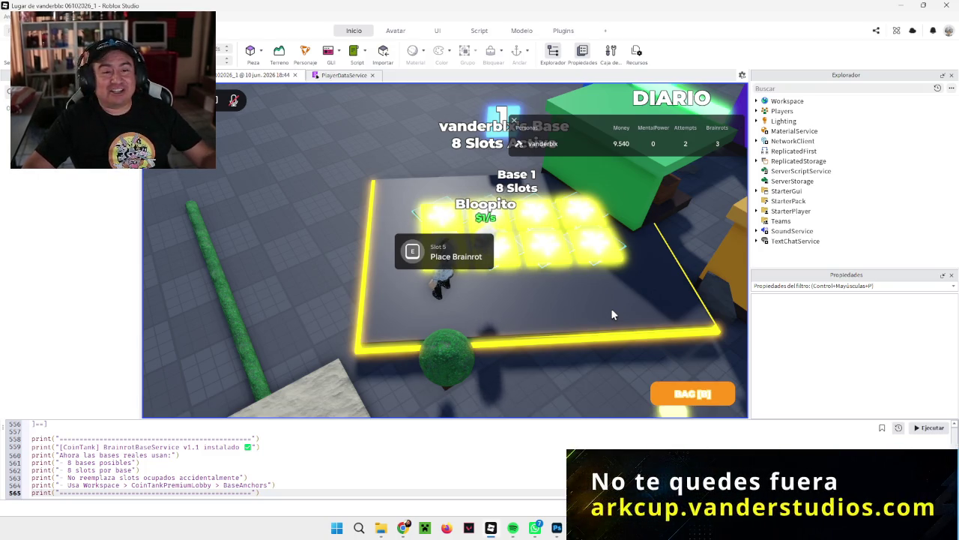
Place Bloopito on the Base 1 slot with E, then walk off the base.
key("e")
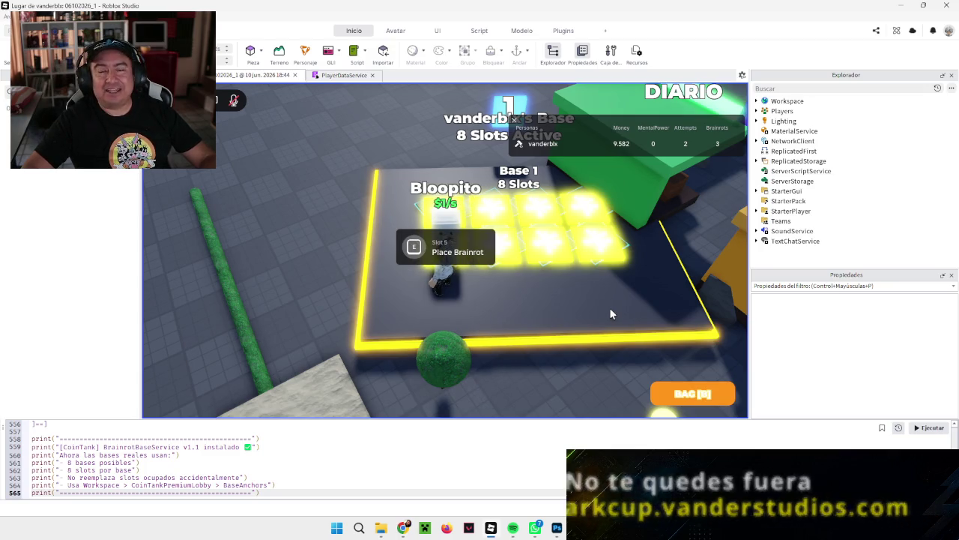
key("s")
key("w")
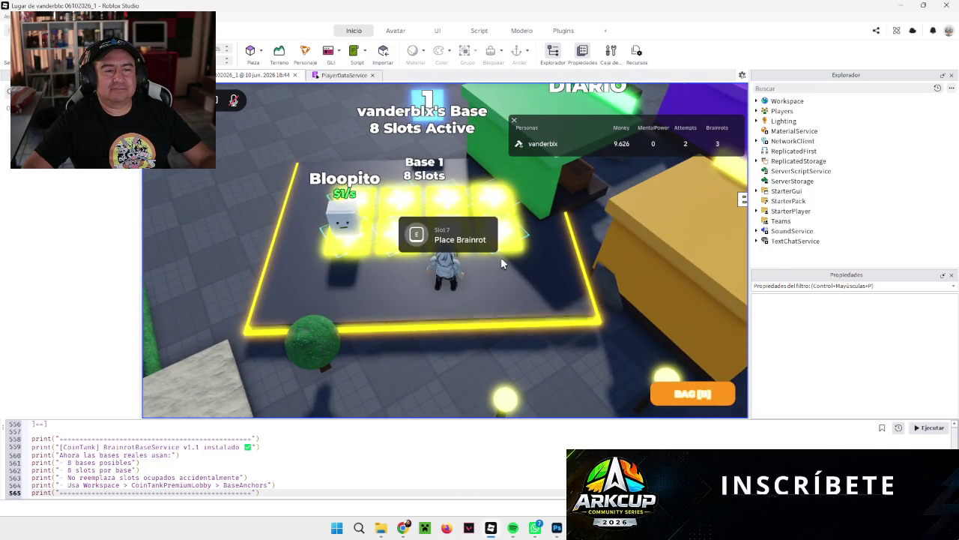
key("Left")
key("d")
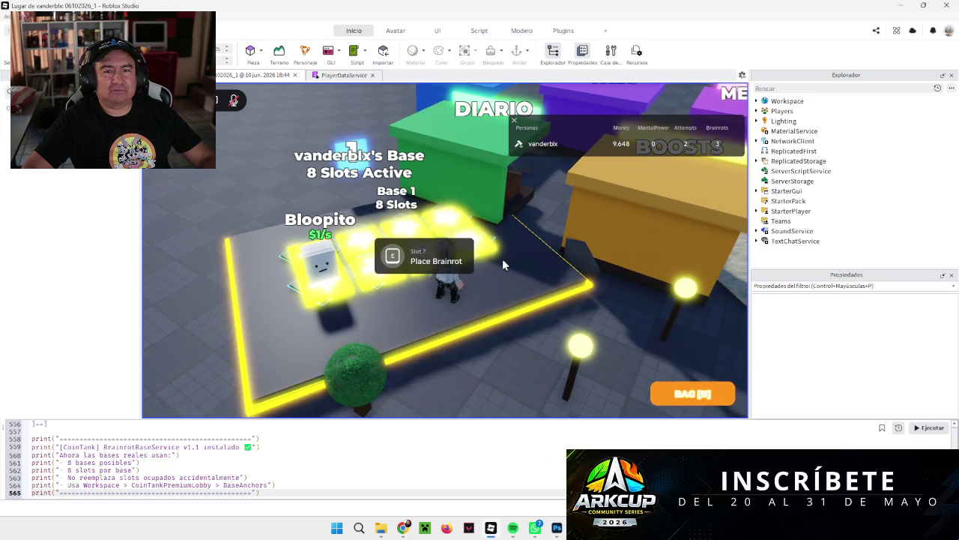
key("Left")
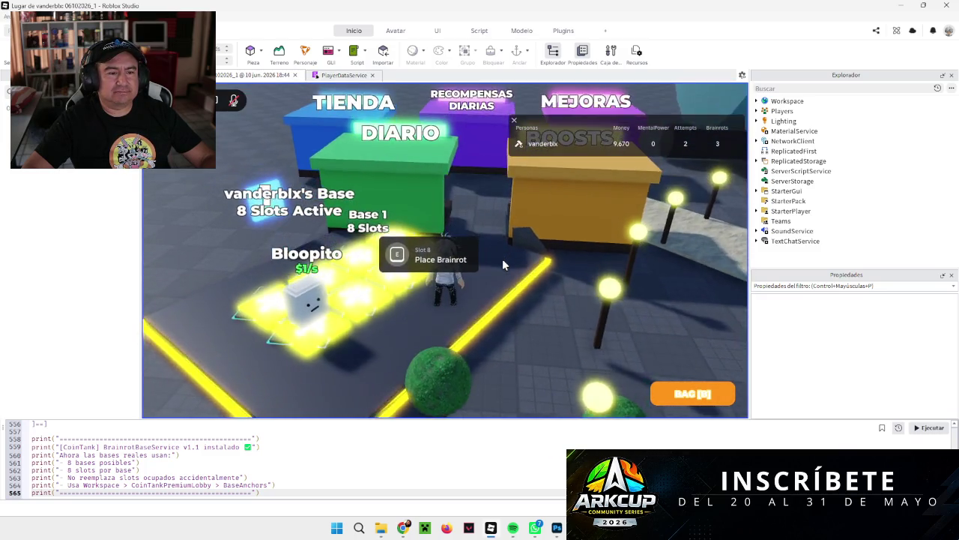
key("Page_Up")
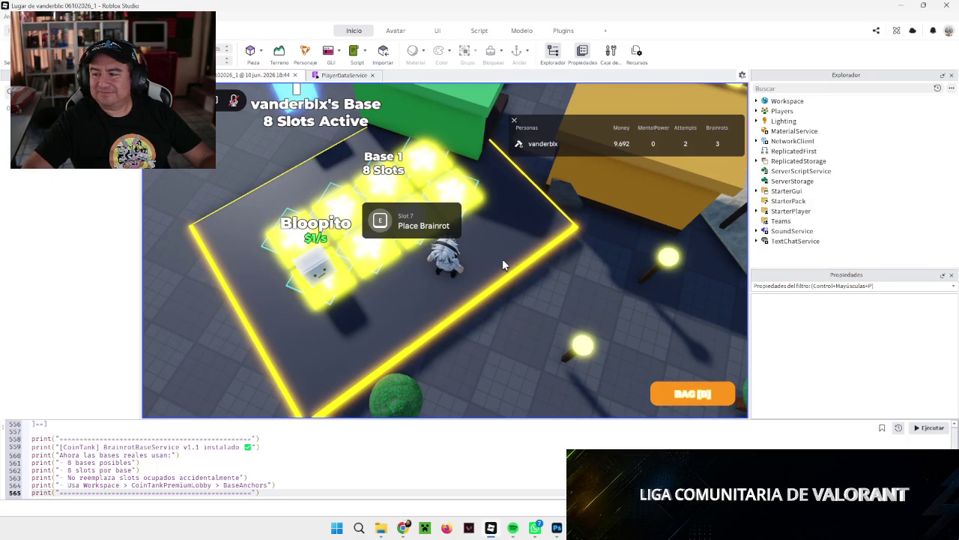
scroll(502, 264, "up", 2)
key("Left")
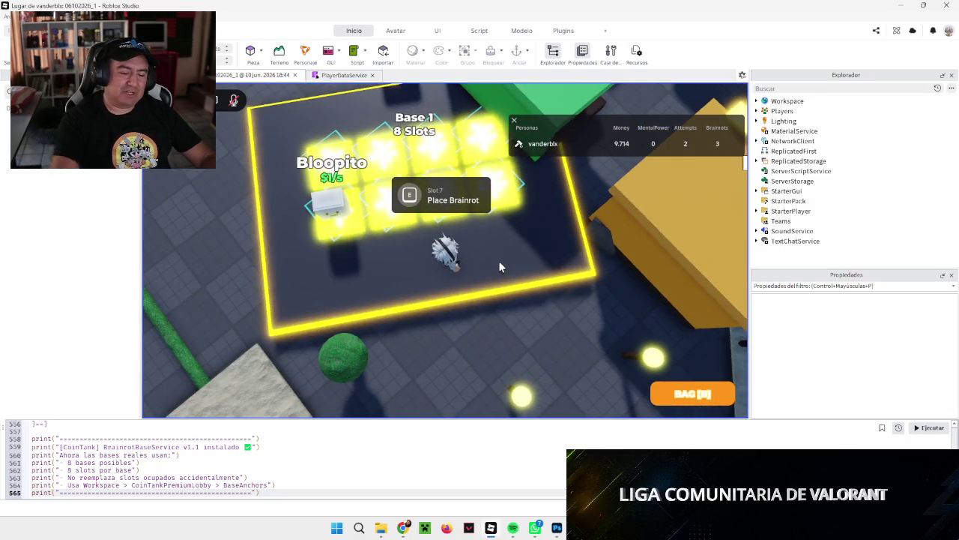
key("s")
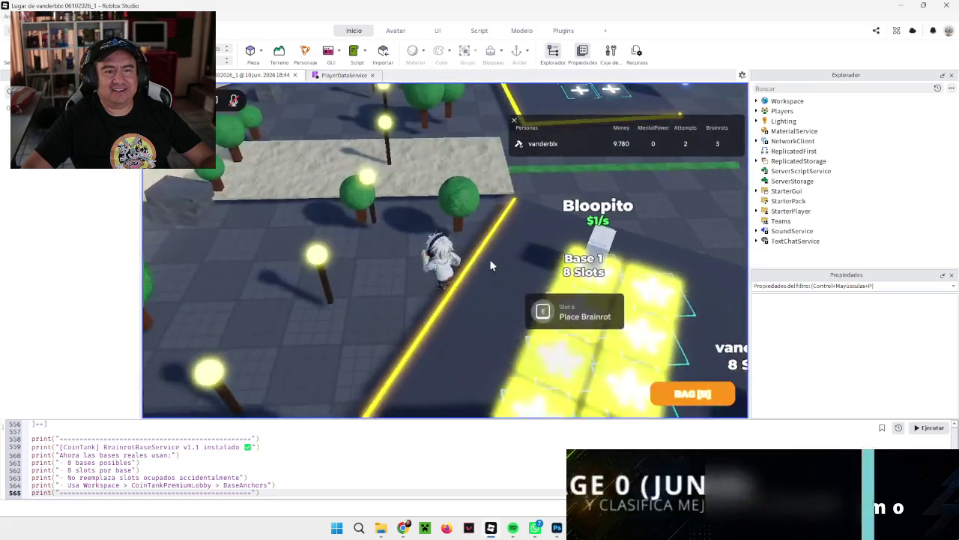
Walk from Base 2 onto Base 3 to view its eight slots.
key("w")
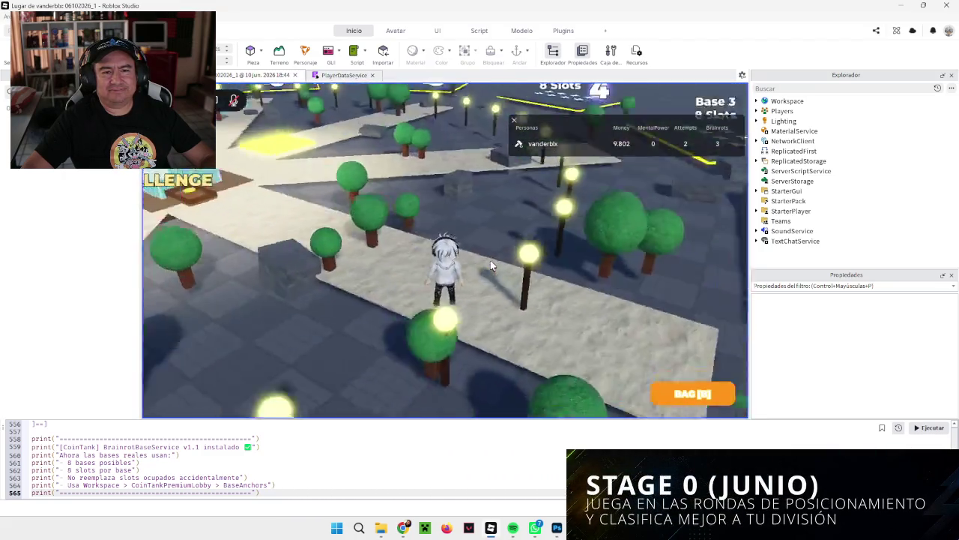
key("w")
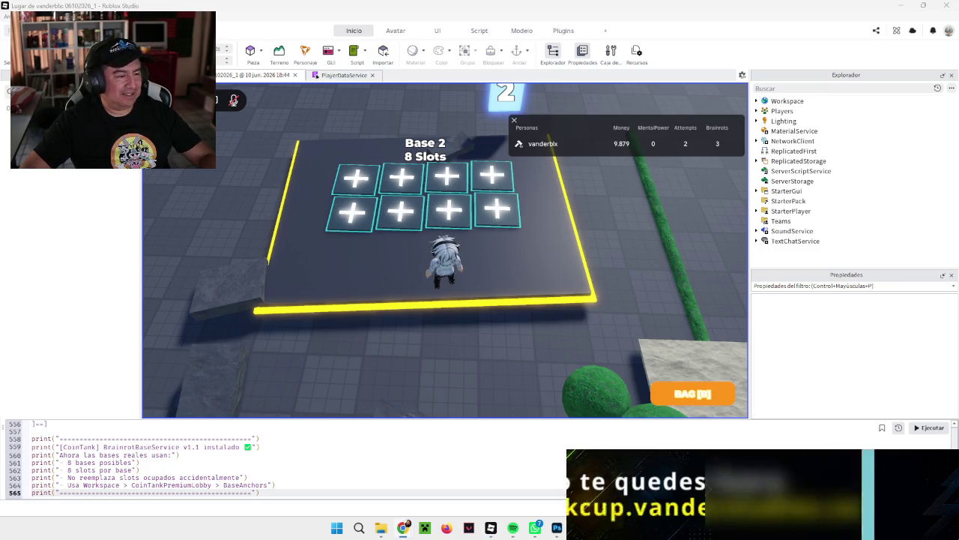
key("s")
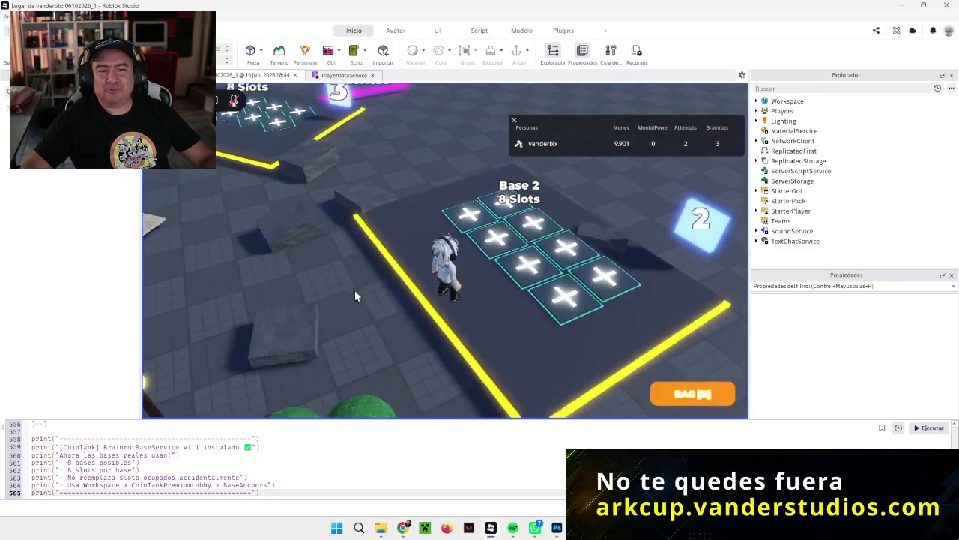
key("w")
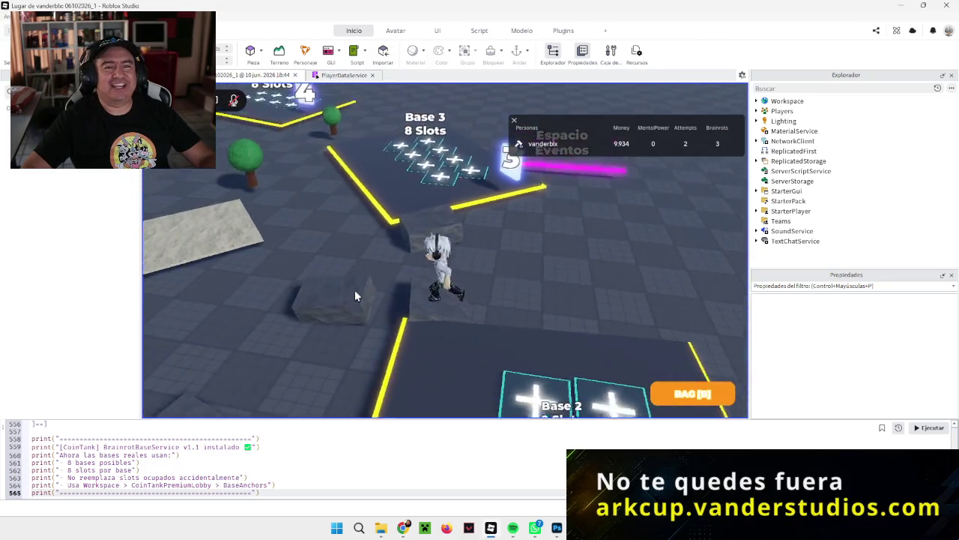
key("w")
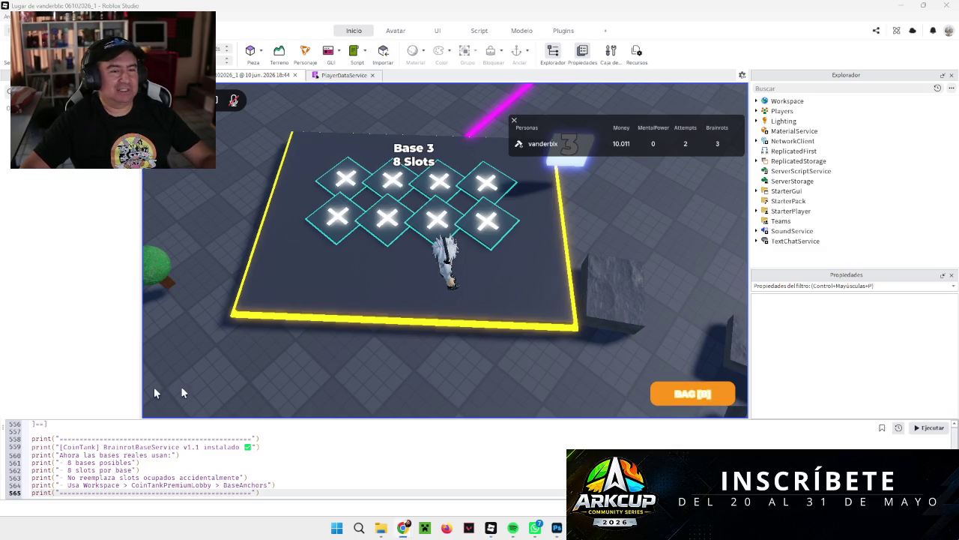
Walk the character from Base 3 past Bases 4, 5, 6 and 7 toward Base 8.
key("w")
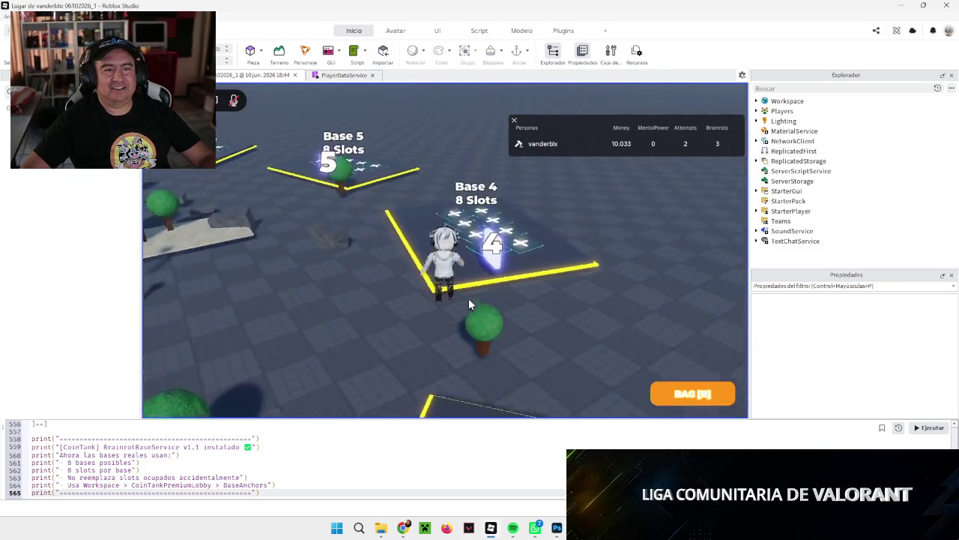
key("s")
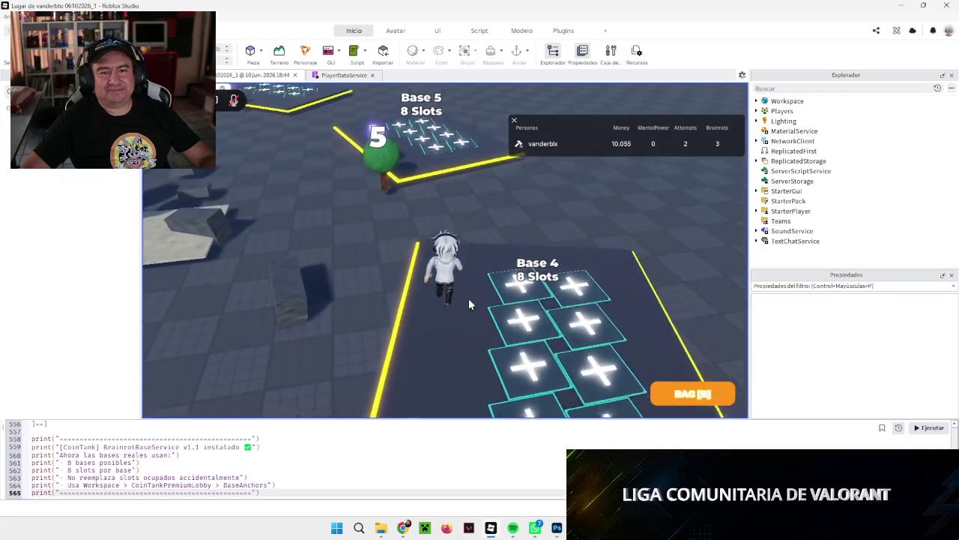
key("w")
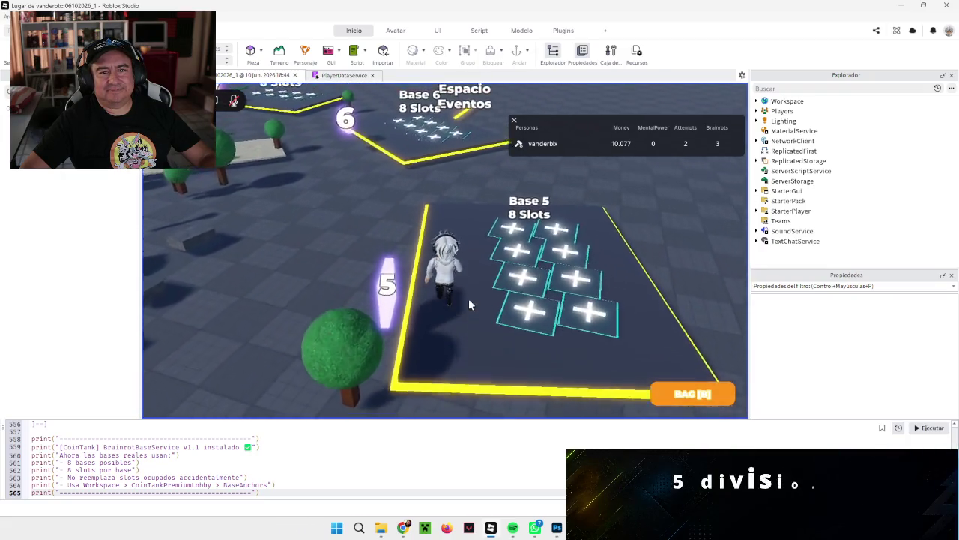
key("w")
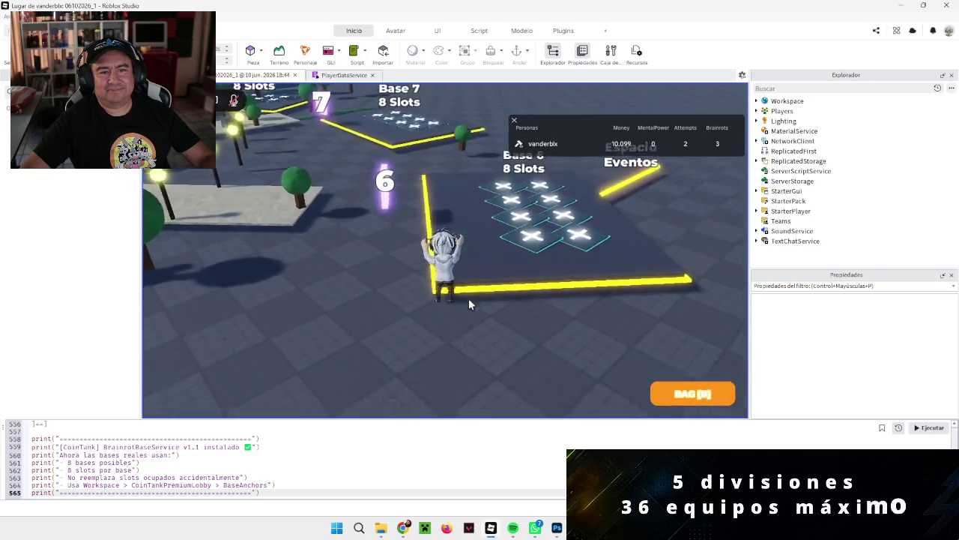
key("w")
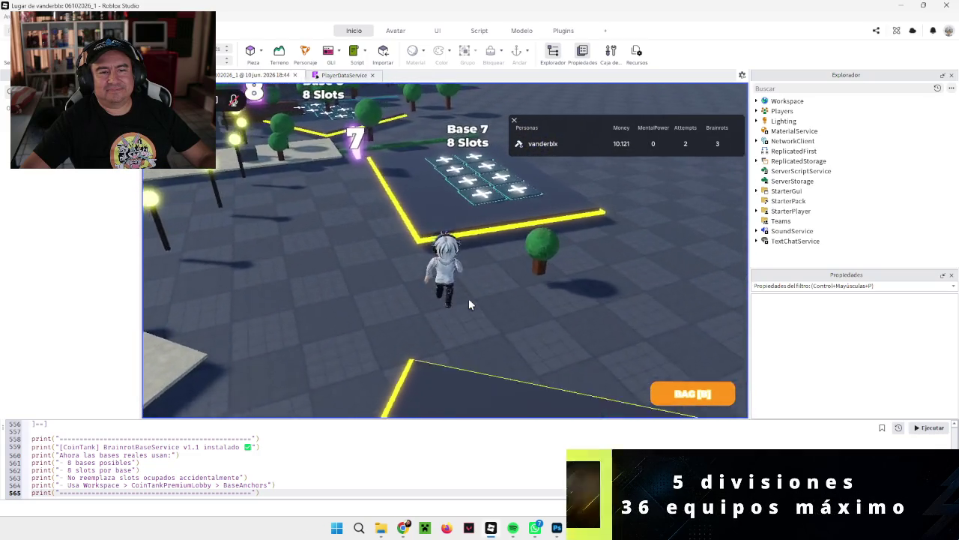
key("w")
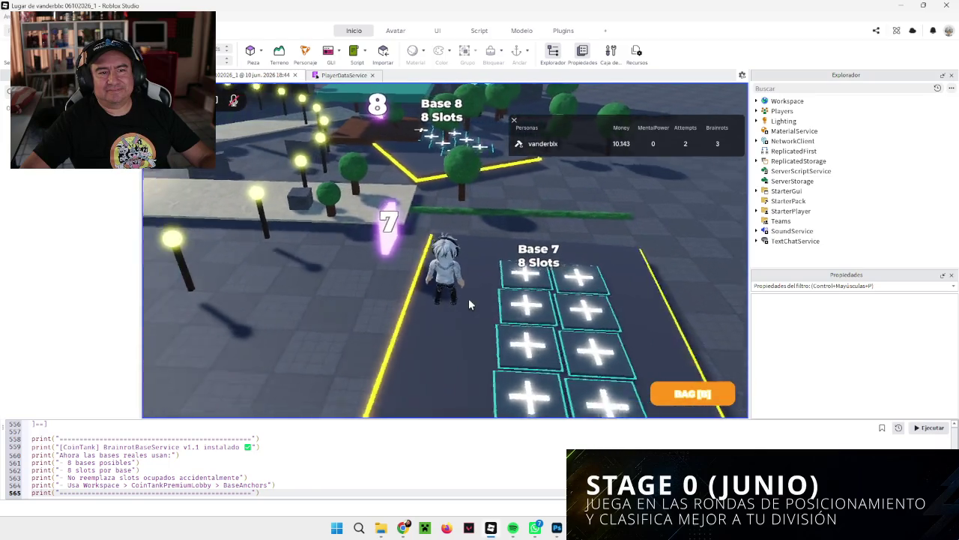
Cross the plaza by the shops and walk up to the Coin Tank Challenge.
key("a")
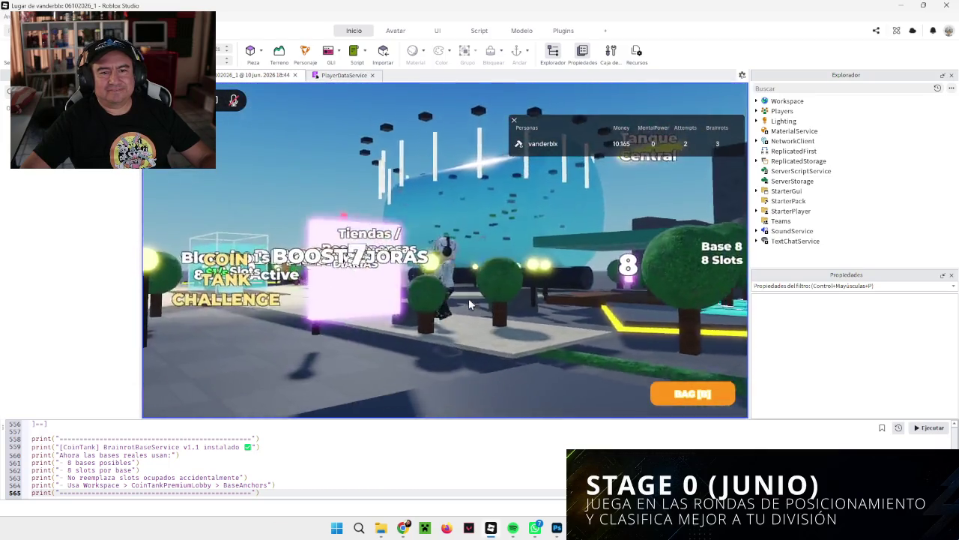
key("w")
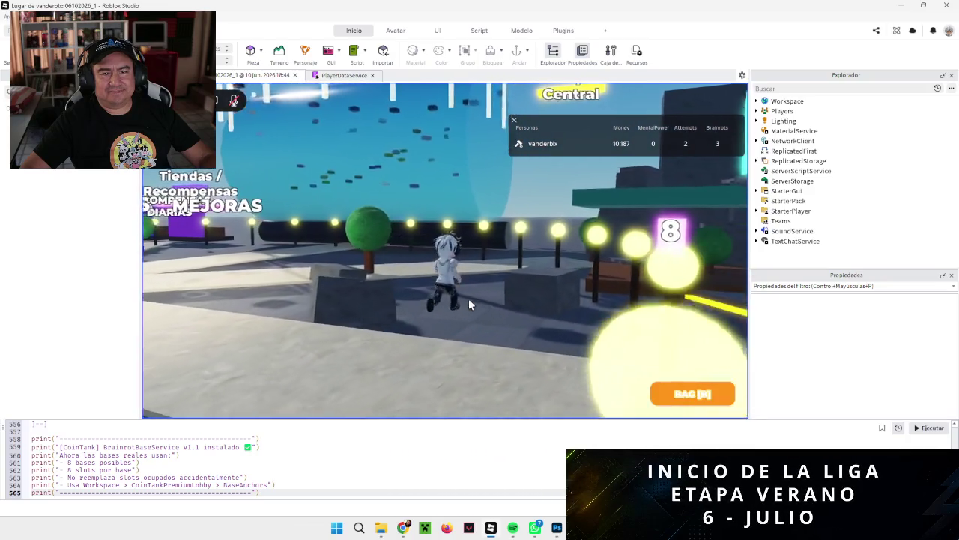
key("s")
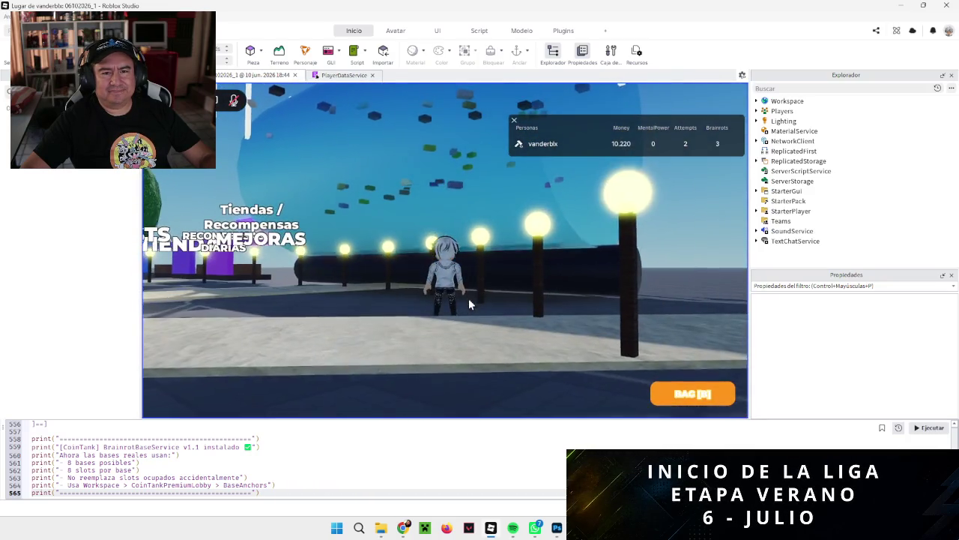
key("d")
key("s")
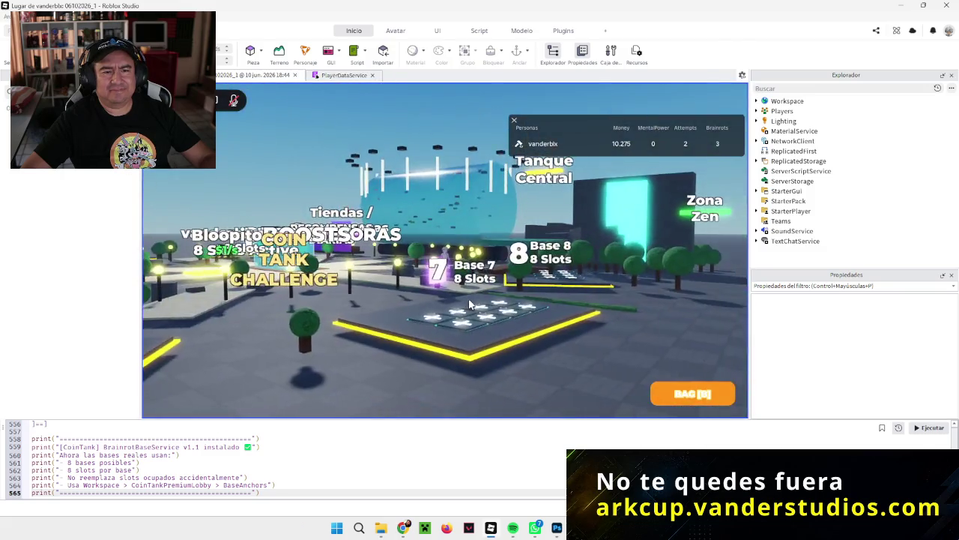
key("w")
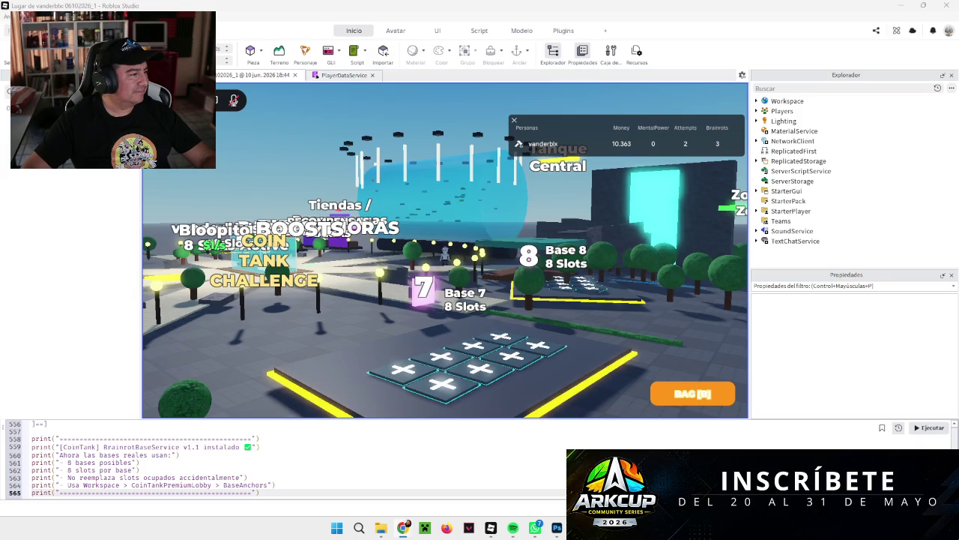
key("w")
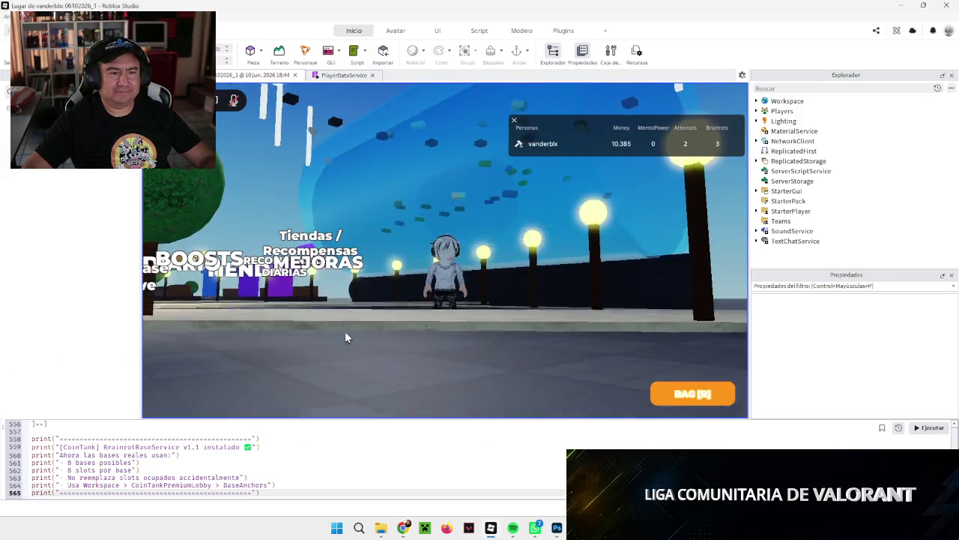
key("a")
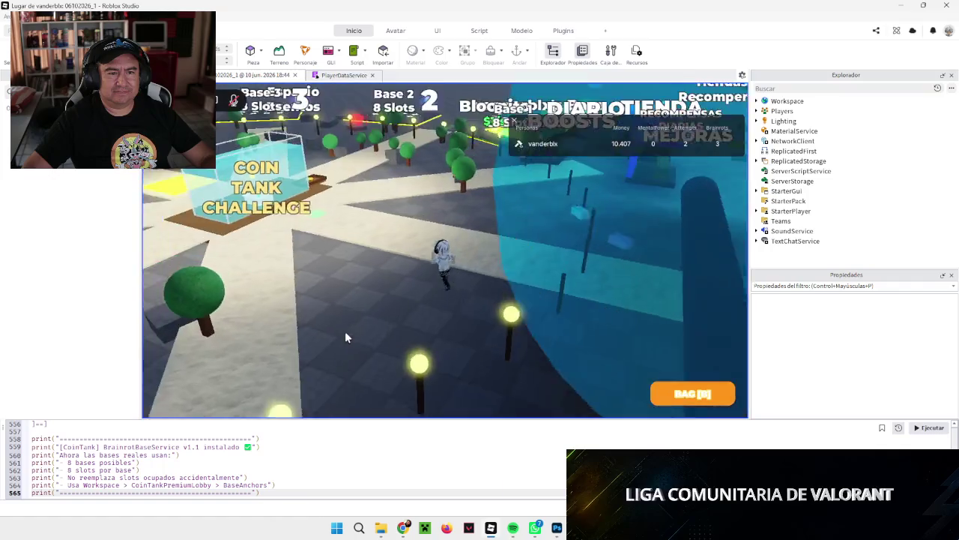
key("a")
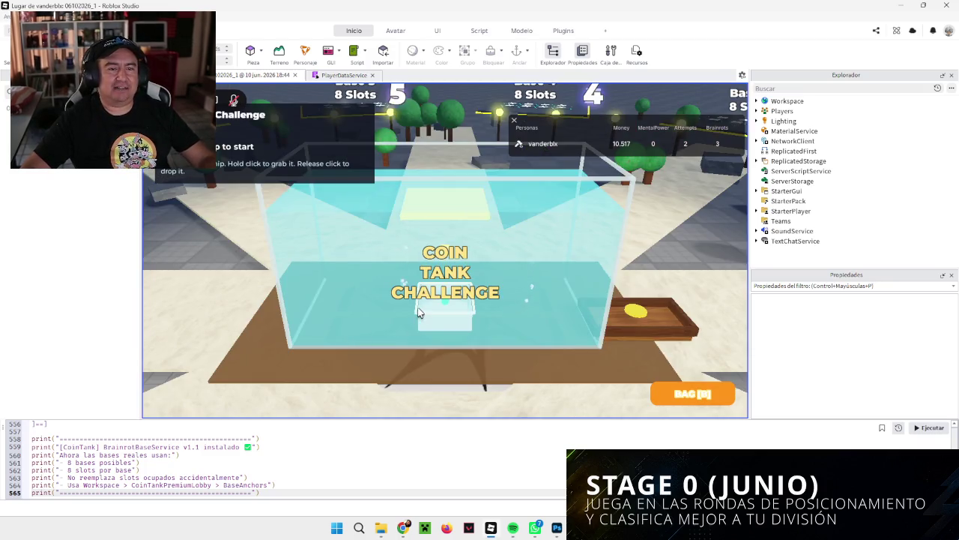
Start a Coin Tank Challenge round and drop coins from the tray into the glass tank.
left_click(656, 317)
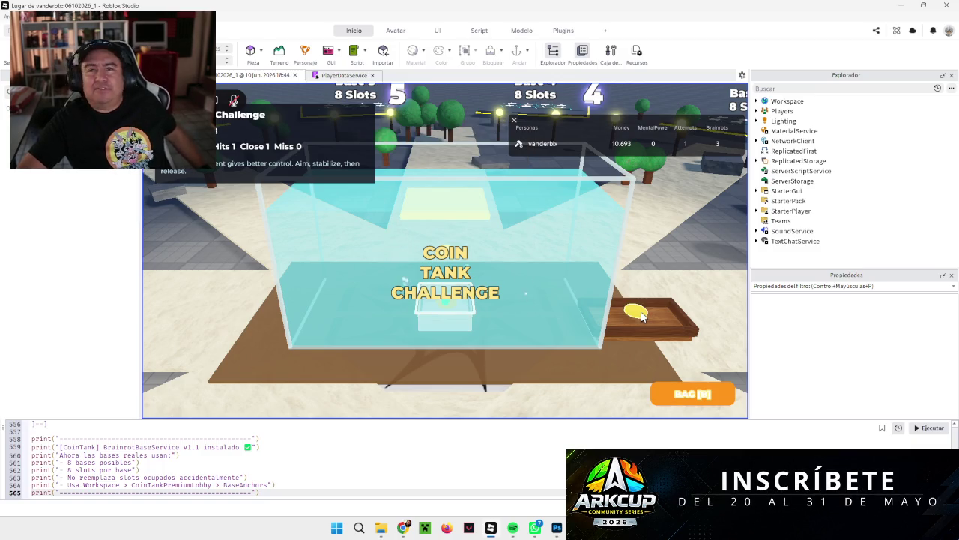
left_click_drag(642, 316, 489, 152)
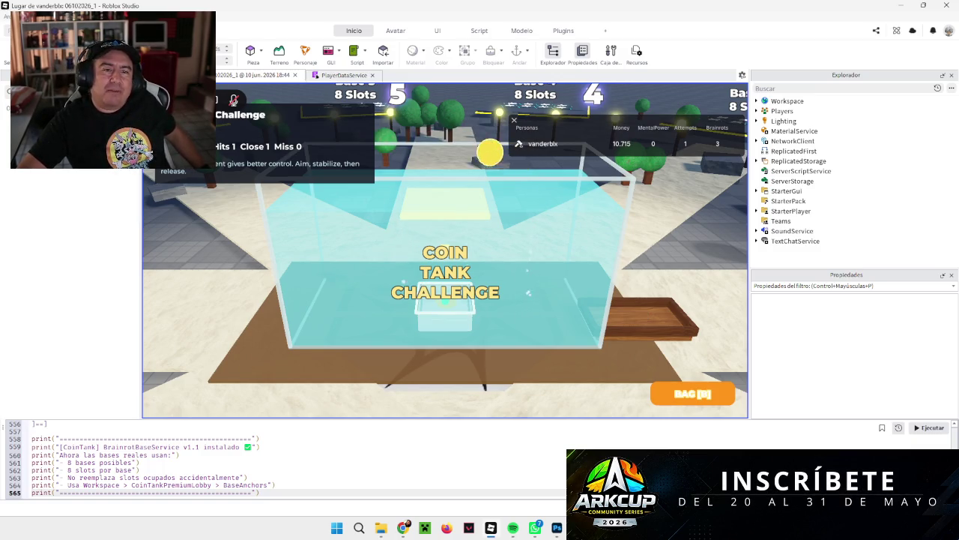
left_click_drag(641, 315, 641, 316)
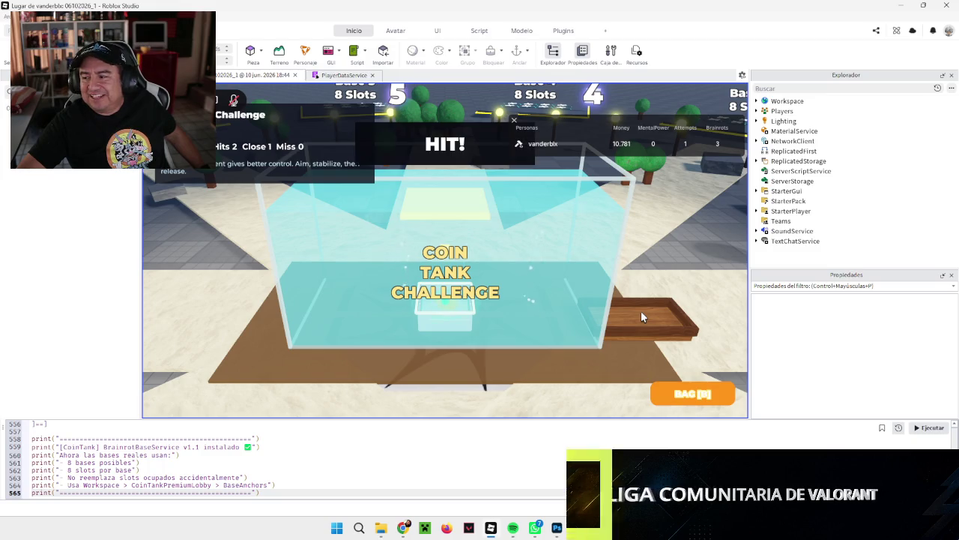
left_click_drag(638, 316, 449, 145)
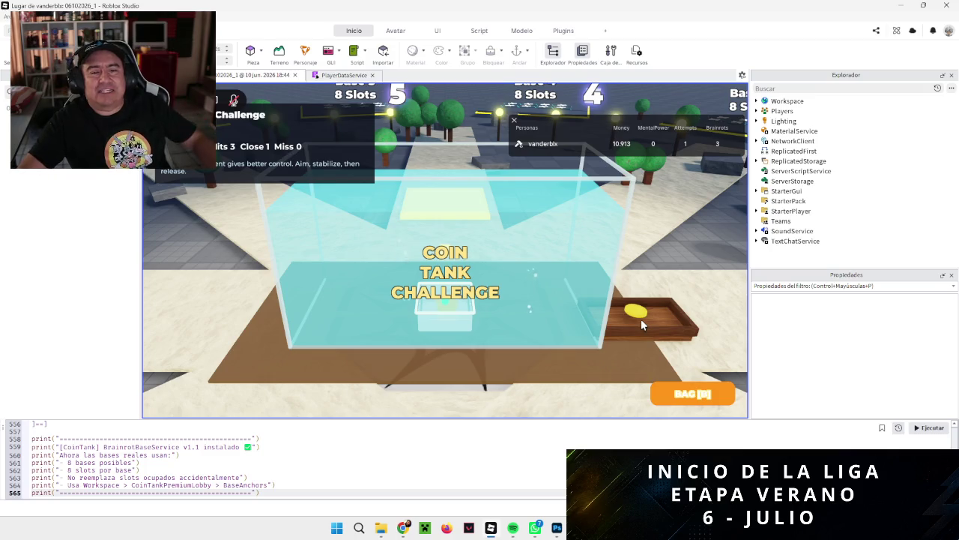
left_click_drag(641, 319, 446, 146)
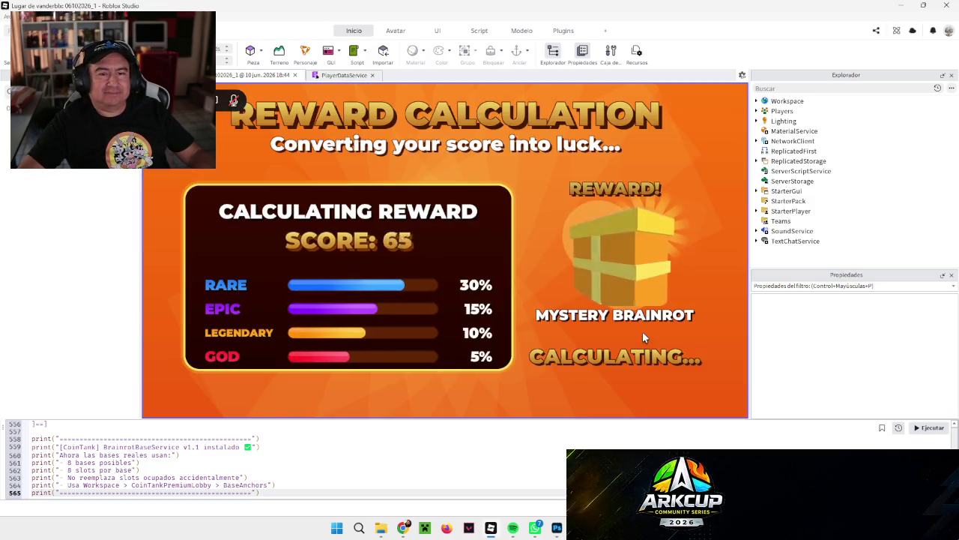
Open the mystery reward box, claim the EPIC Coin Goblin, and head back toward the base.
left_click(619, 338)
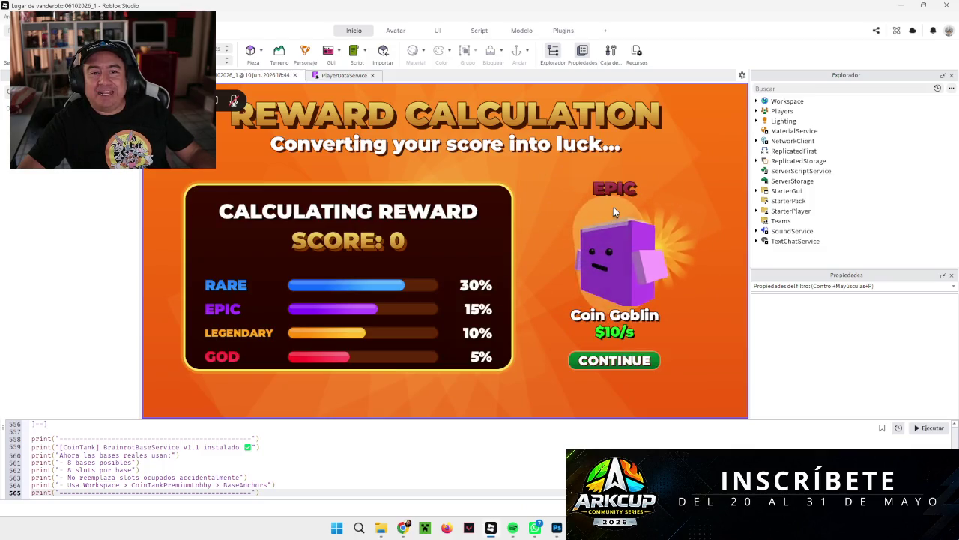
left_click(615, 360)
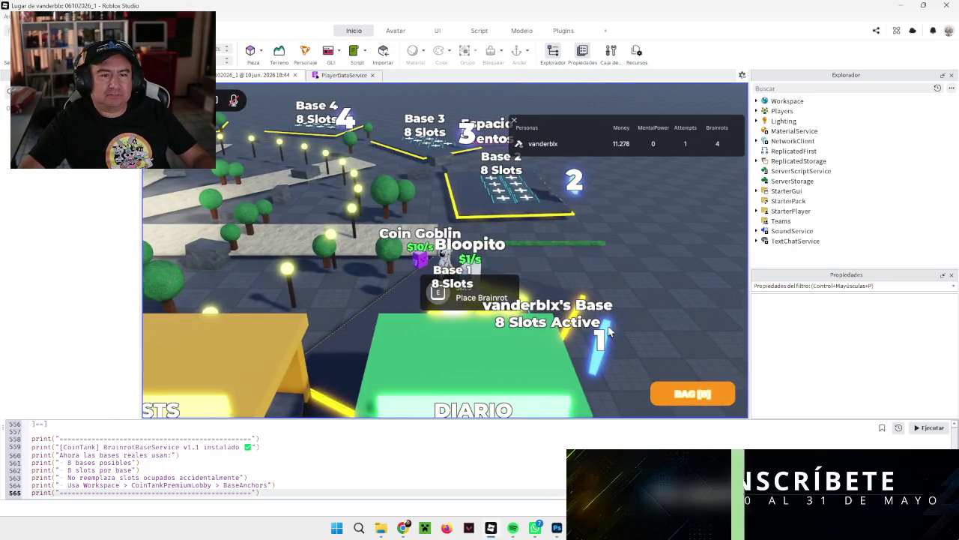
key("Right")
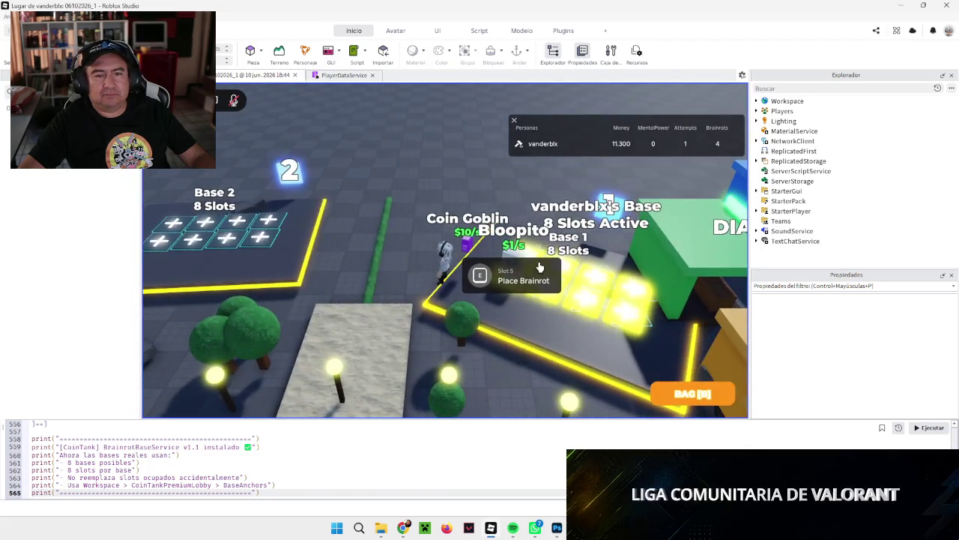
scroll(539, 267, "up", 5)
Place the Coin Goblin on a Base 1 slot beside Bloopito, then walk over to Slot 7.
key("w")
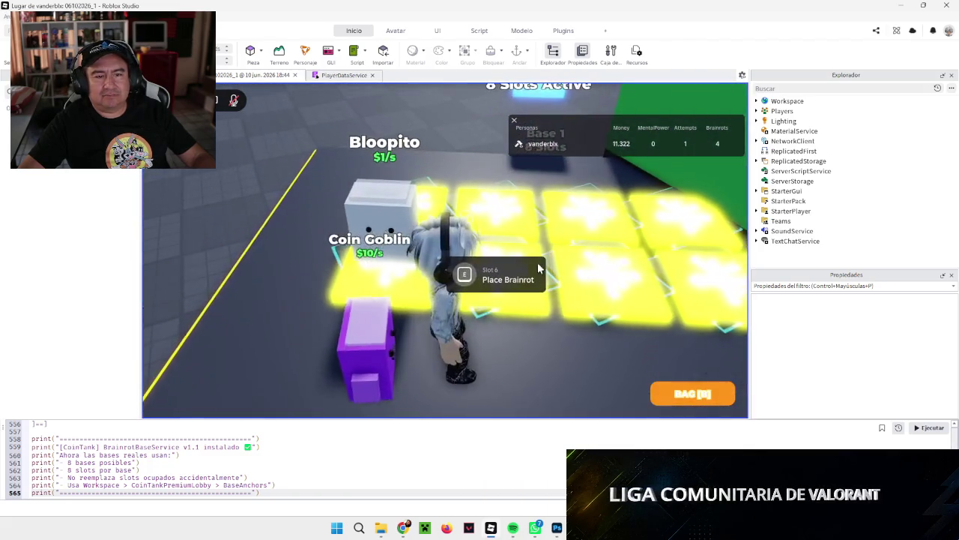
key("Left")
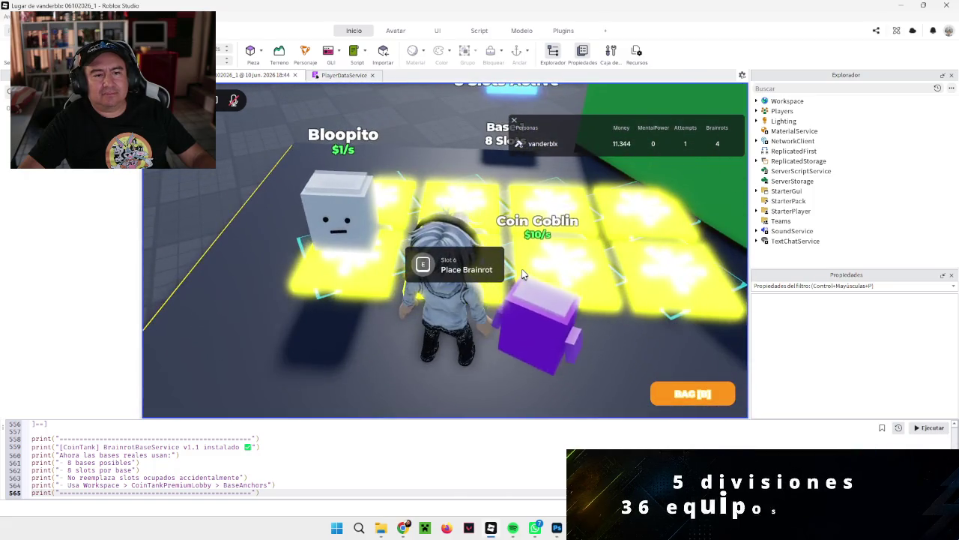
key("e")
key("s")
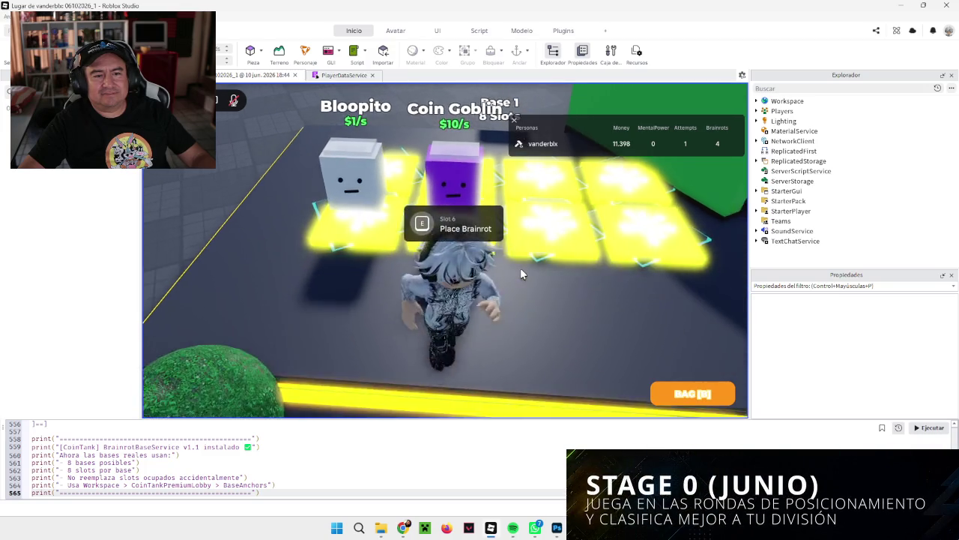
key("d")
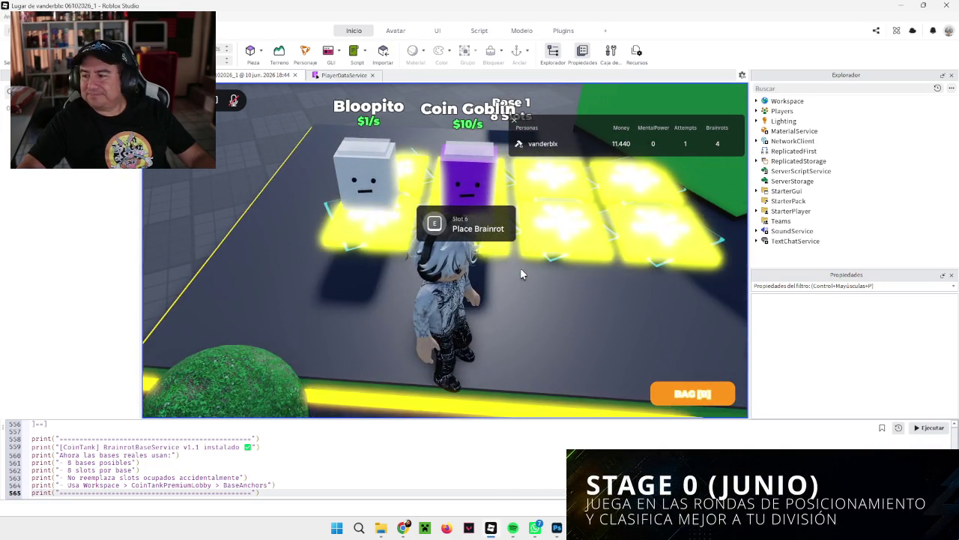
key("d")
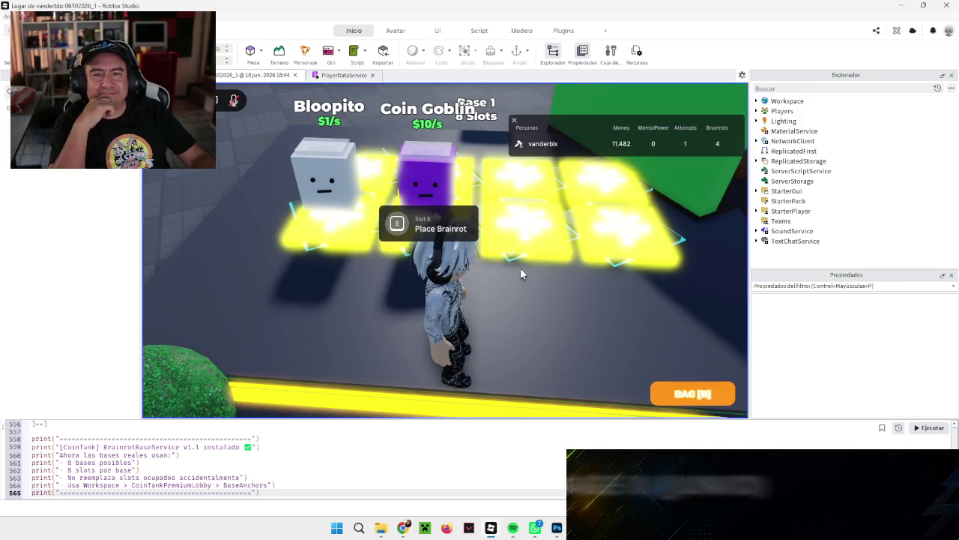
key("w")
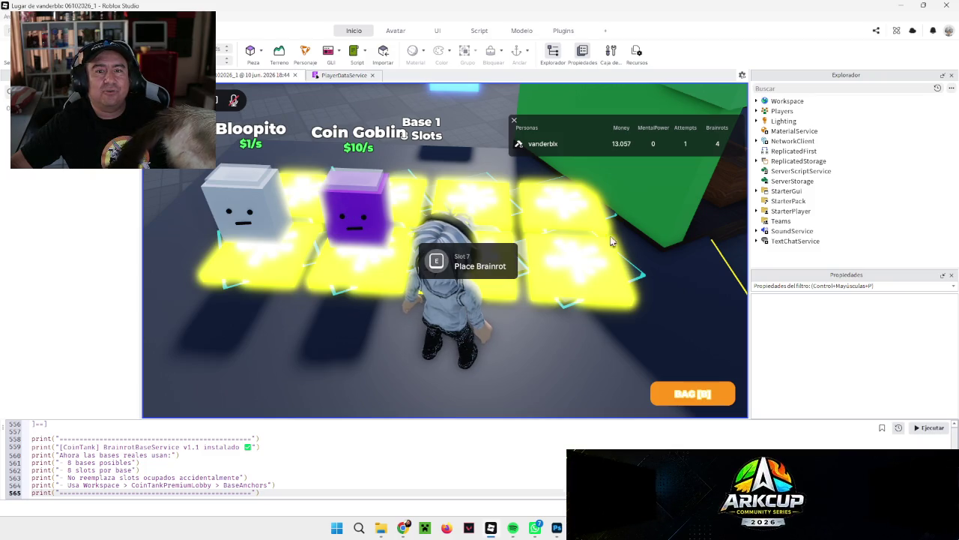
key("s")
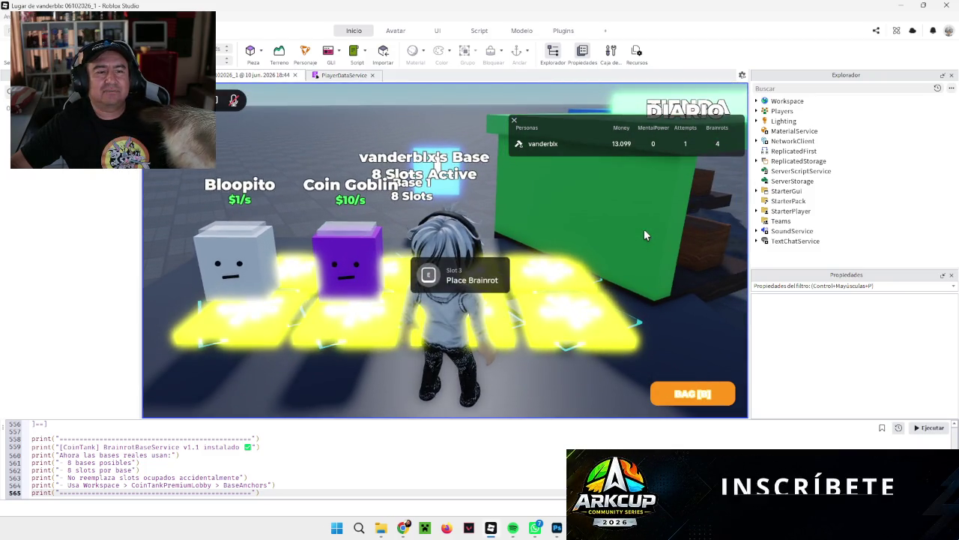
key("s")
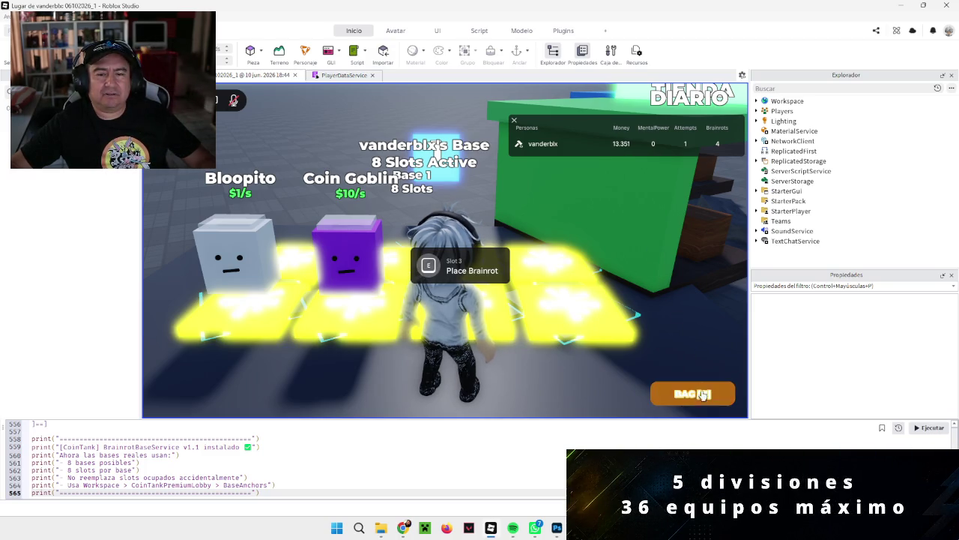
left_click(671, 388)
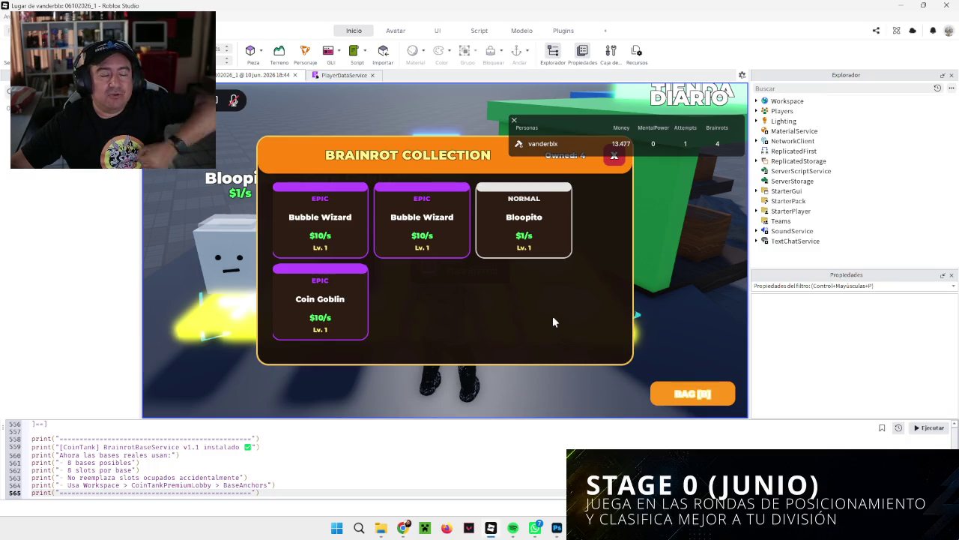
left_click(616, 158)
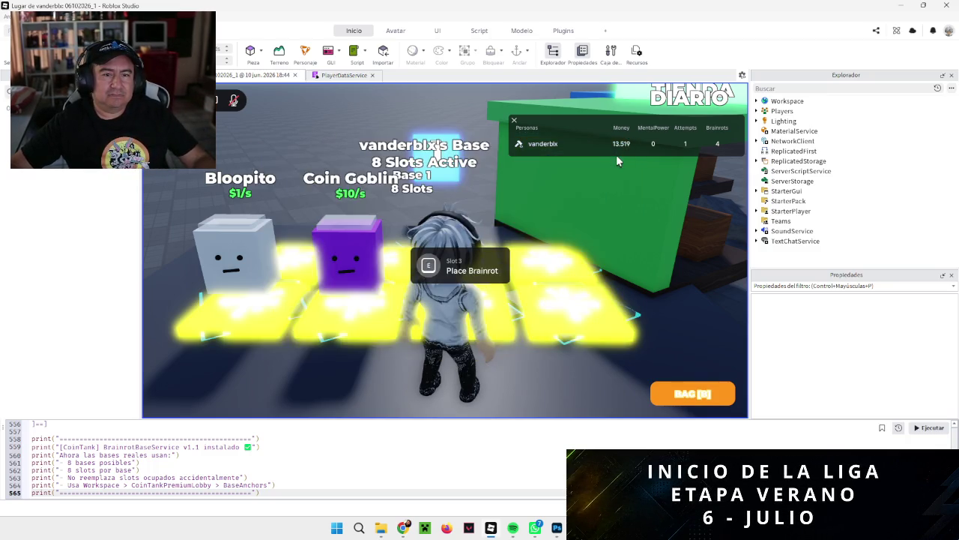
key("w")
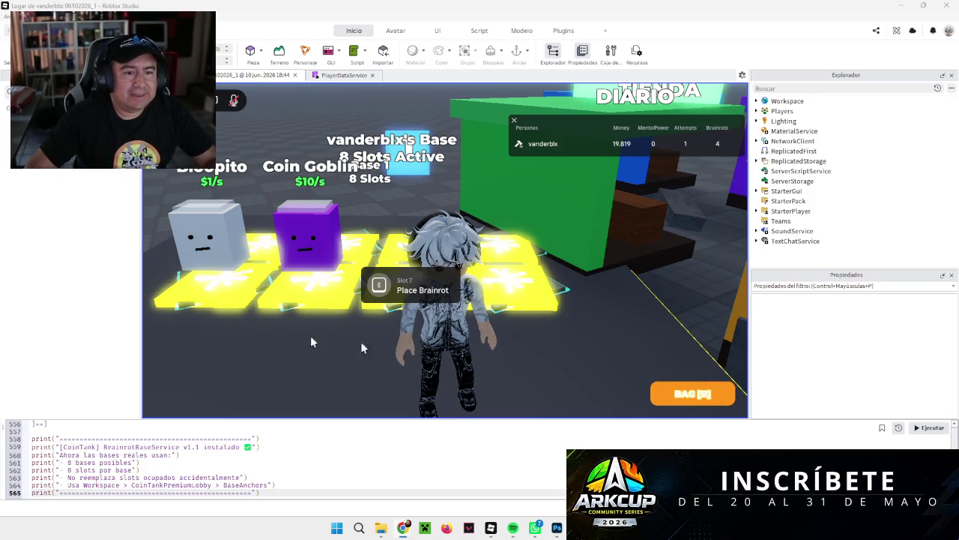
scroll(551, 317, "down", 3)
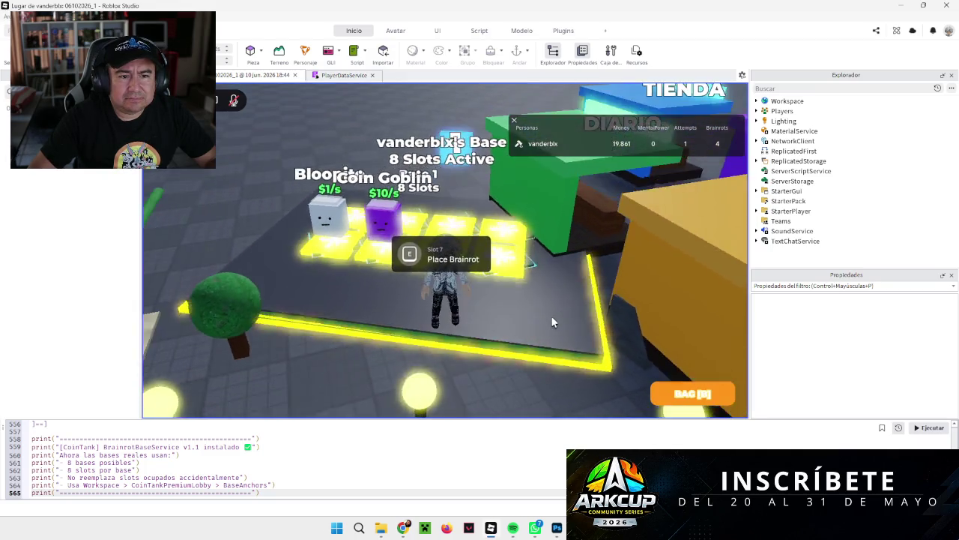
key("a")
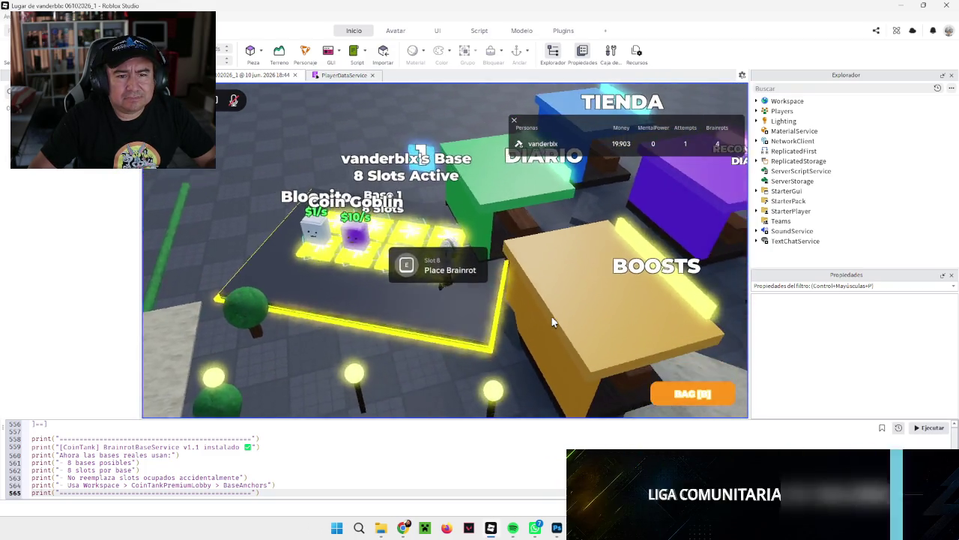
scroll(551, 322, "down", 5)
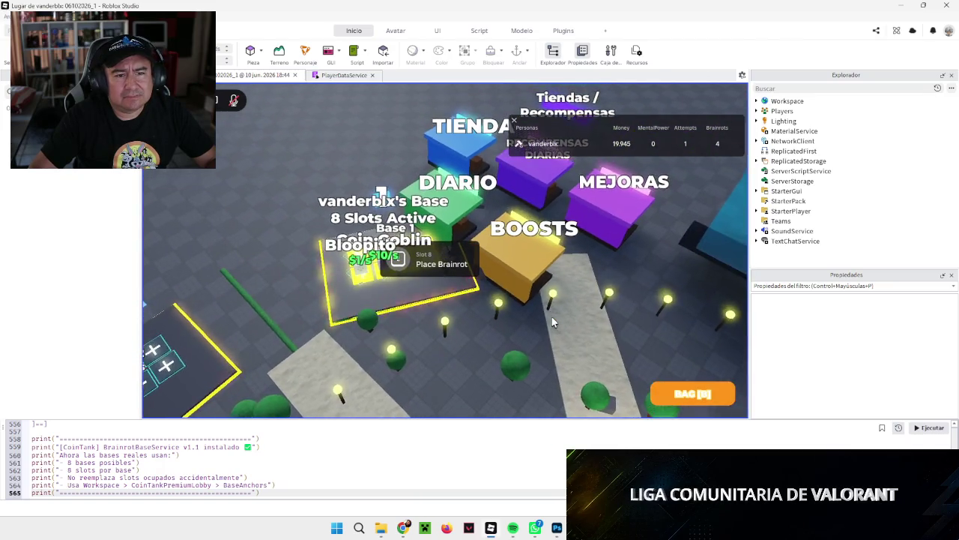
key("Left")
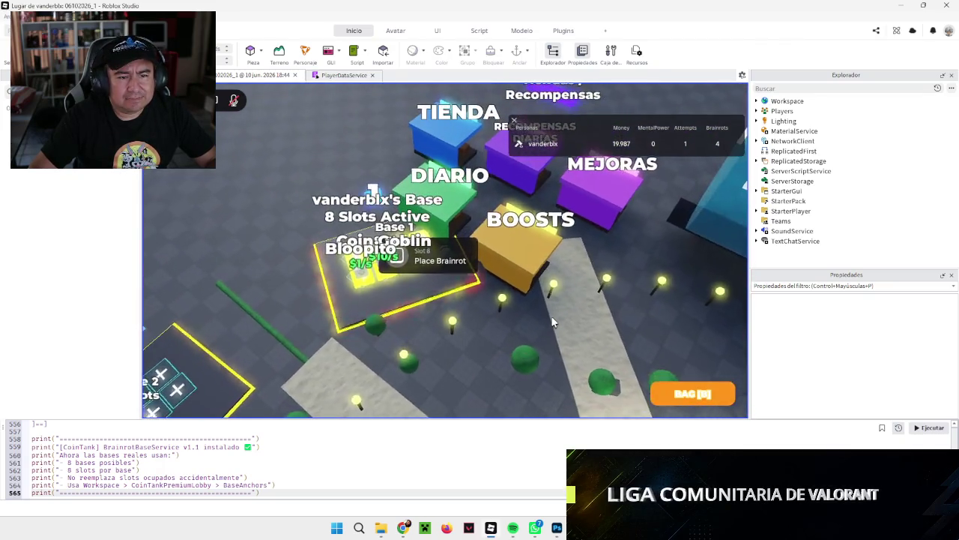
key("d")
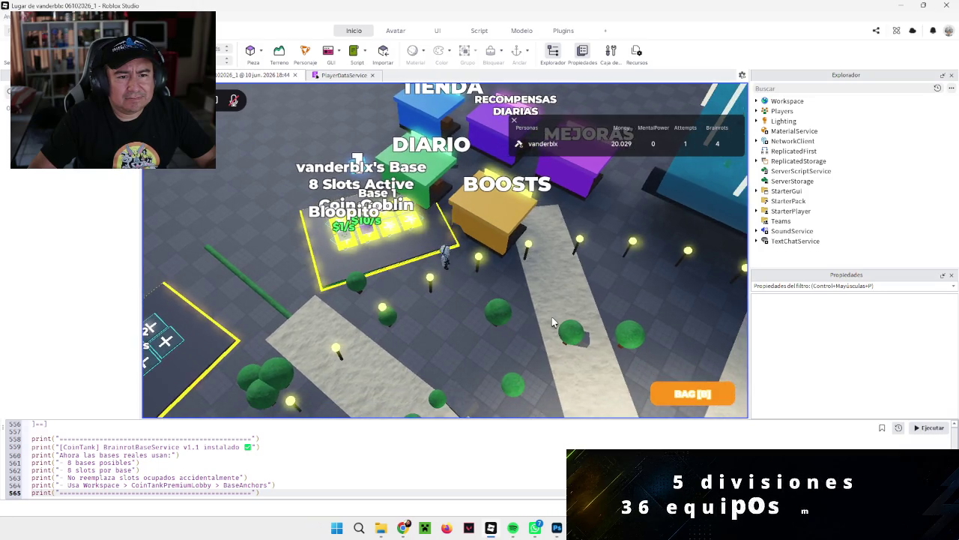
scroll(552, 319, "up", 4)
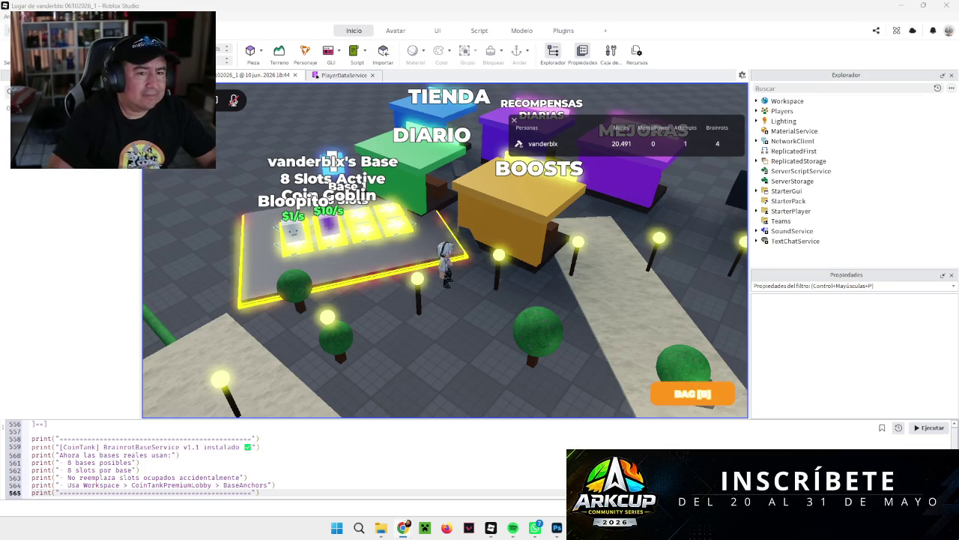
Walk past the Coin Tank Challenge onto Base 8's slot grid and toward the trees.
key("w")
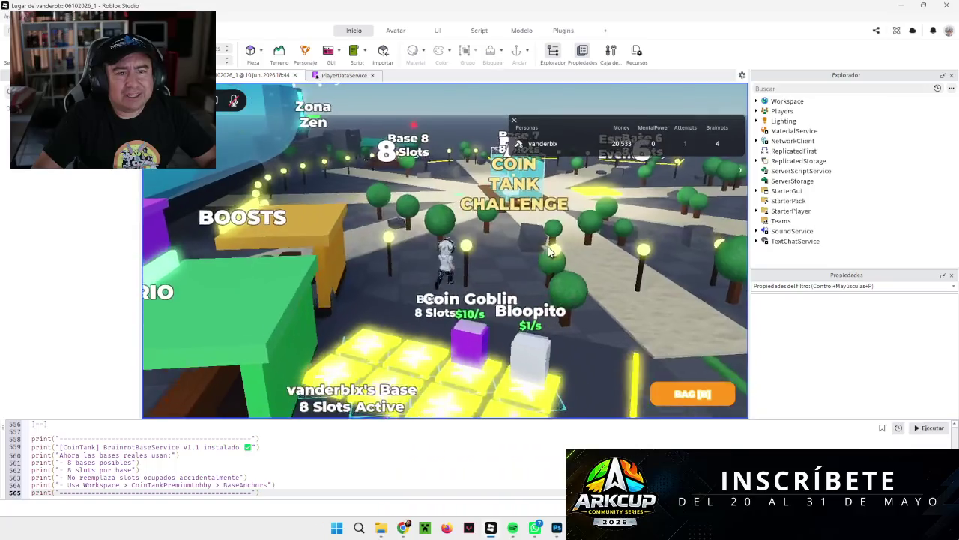
key("w")
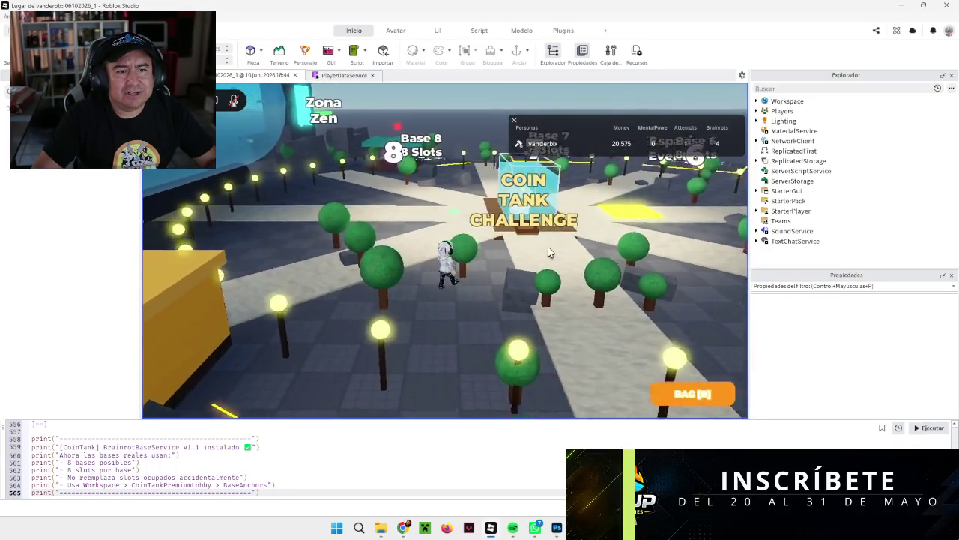
key("w")
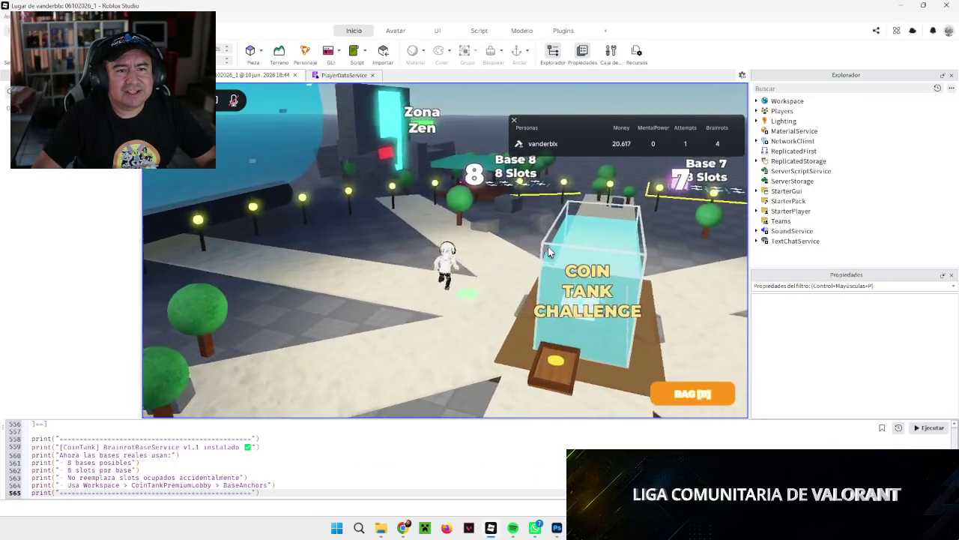
key("w")
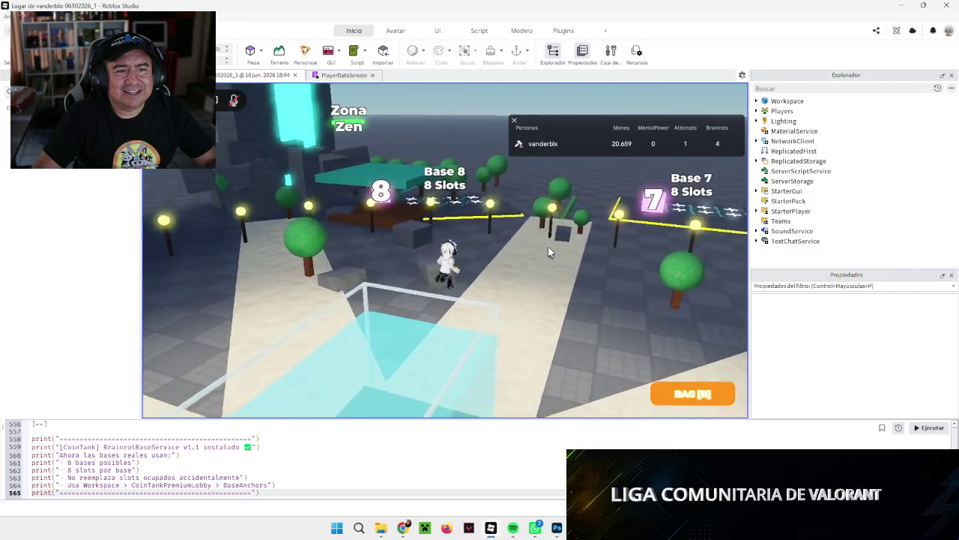
key("w")
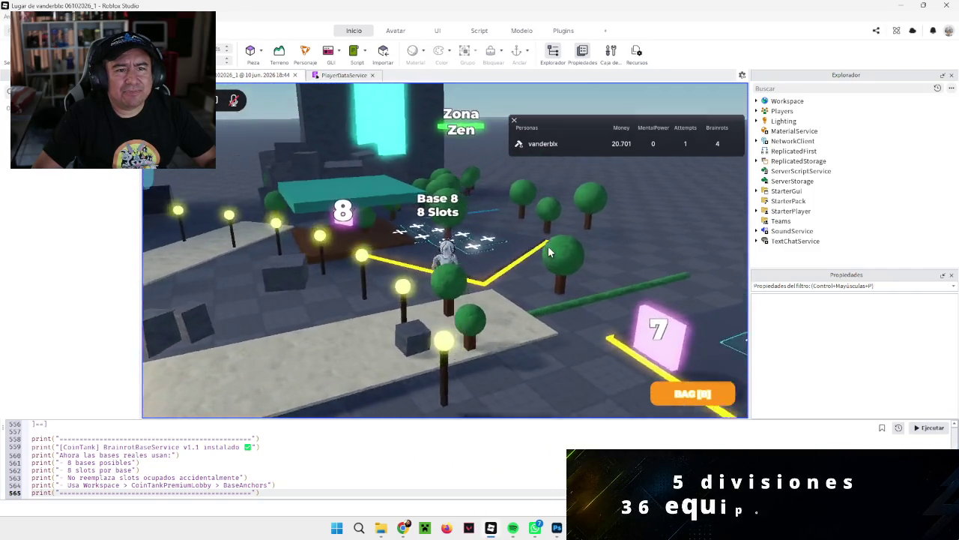
key("w")
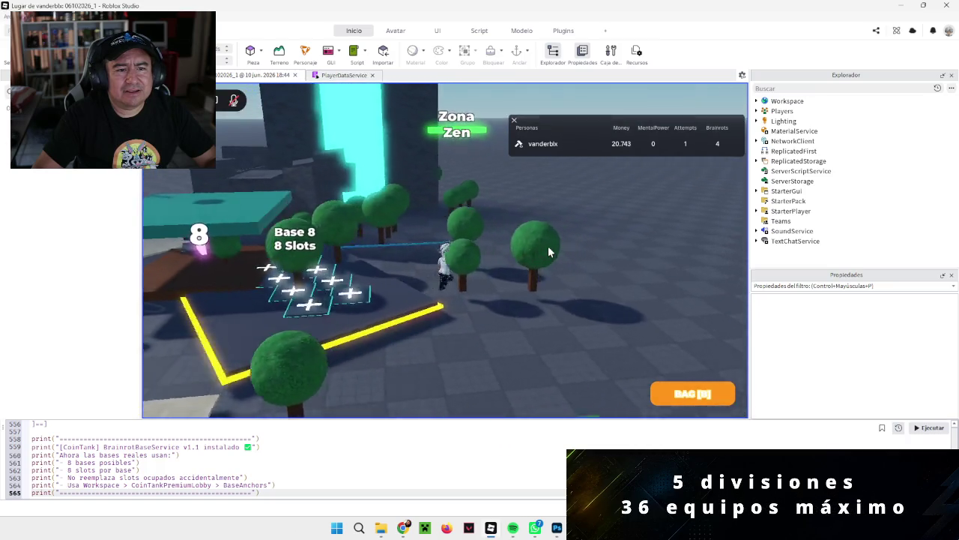
key("a")
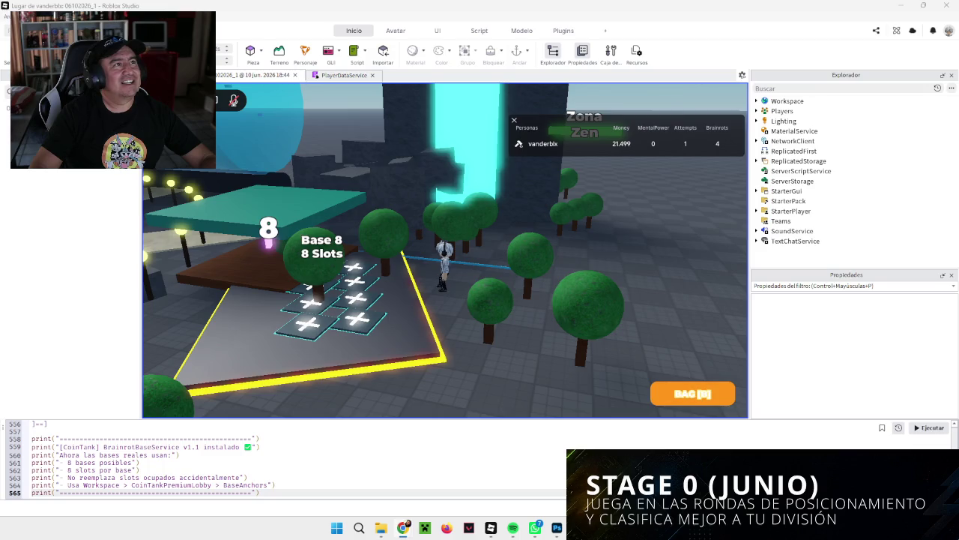
Pan the view across Bases 2–7 and return to the yellow pad facing the Coin Tank Challenge.
key("Left")
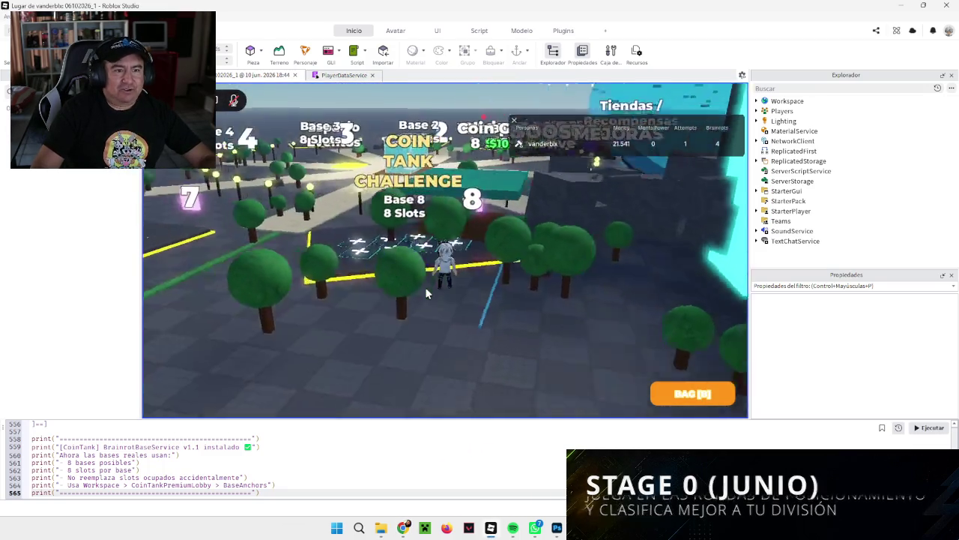
key("Left")
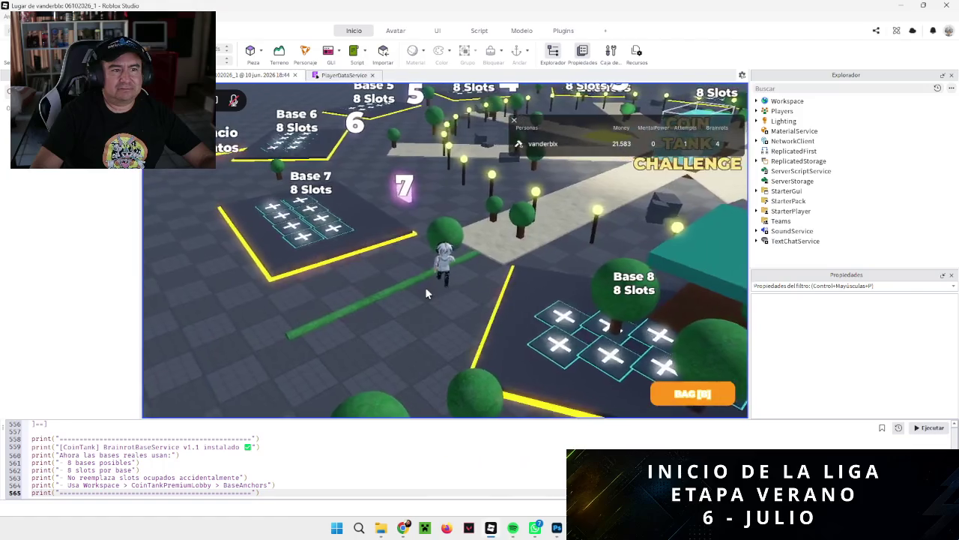
key("Left")
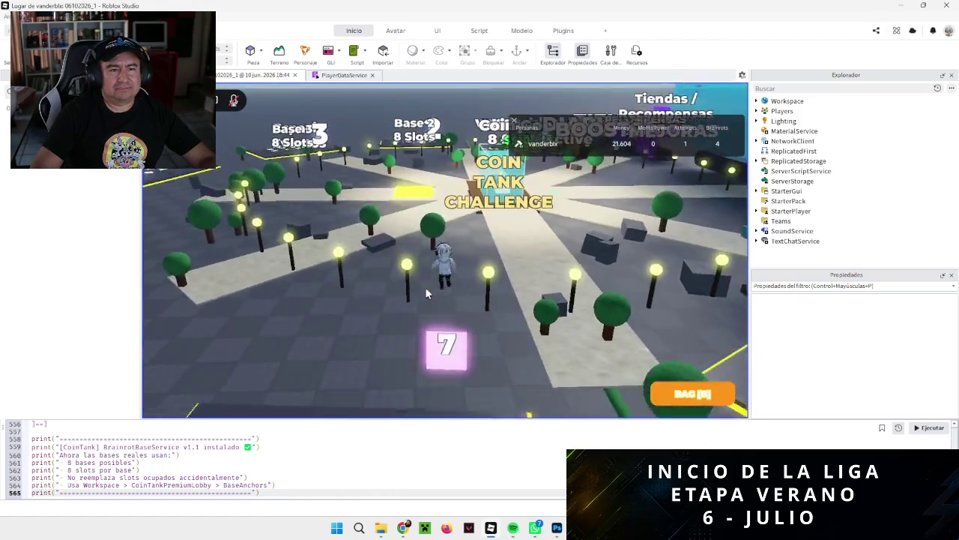
key("Up")
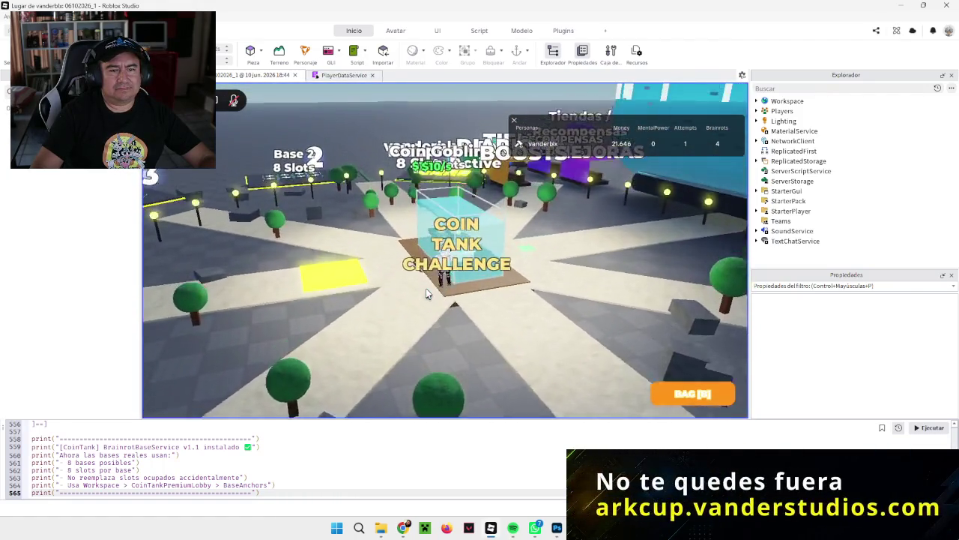
key("Left")
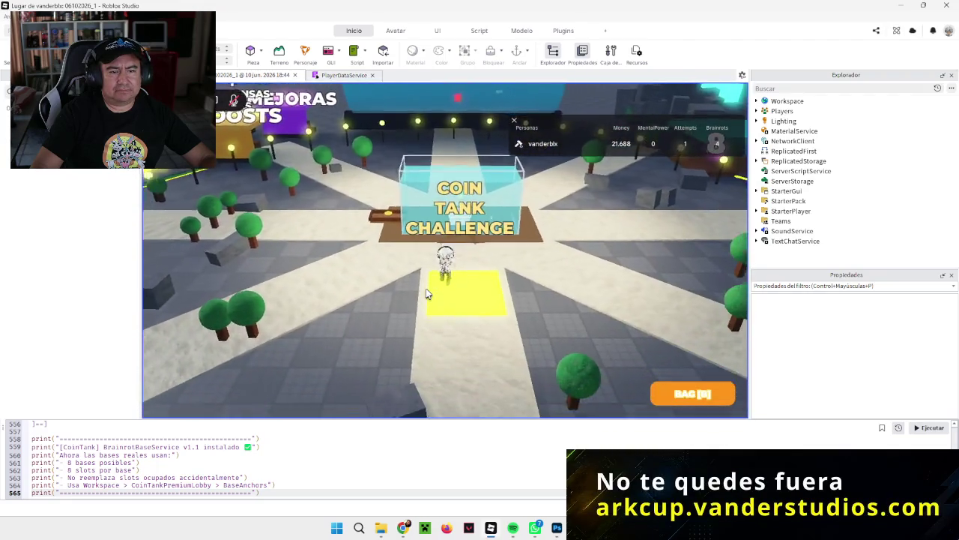
key("Down")
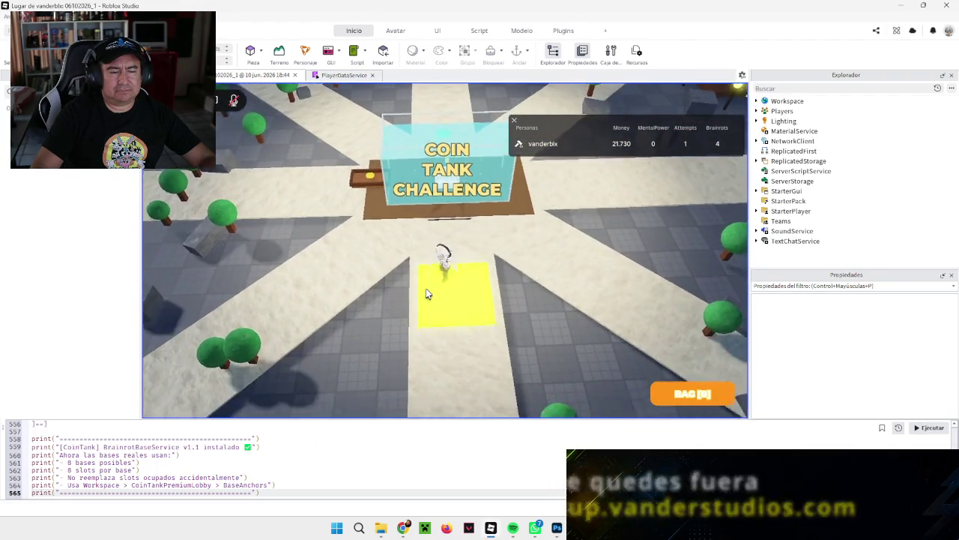
key("Up")
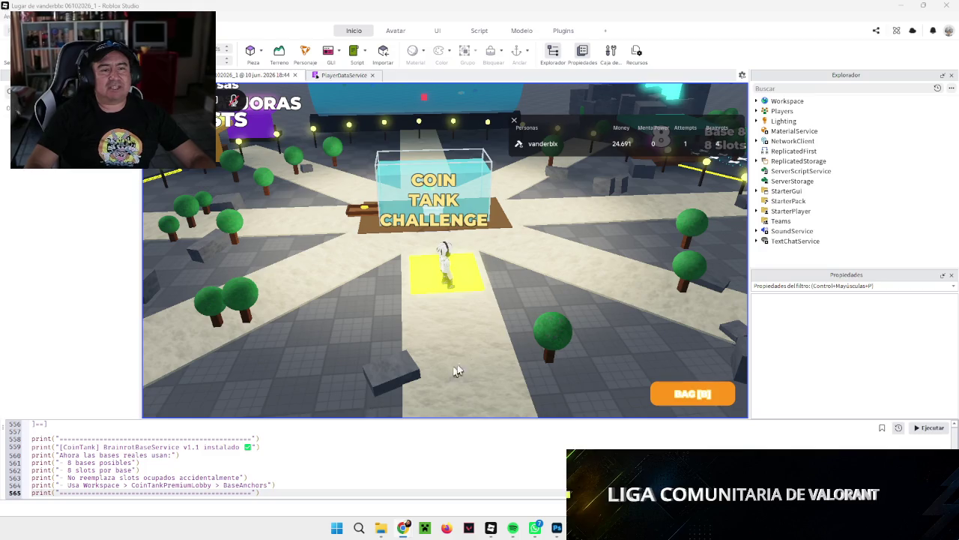
Walk from the yellow pad between Bases 5 and 4 onto Base 4's slot grid, zooming out to face it.
key("s")
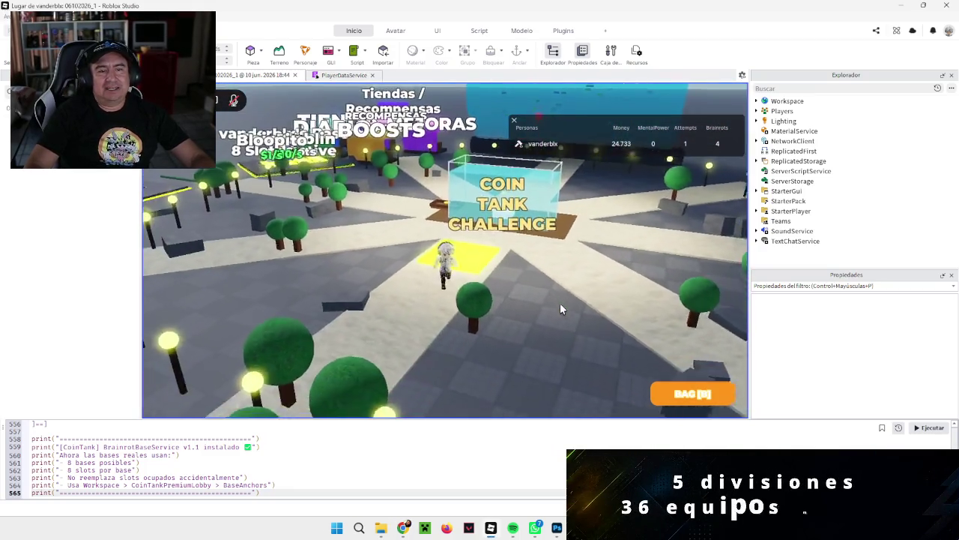
key("Left")
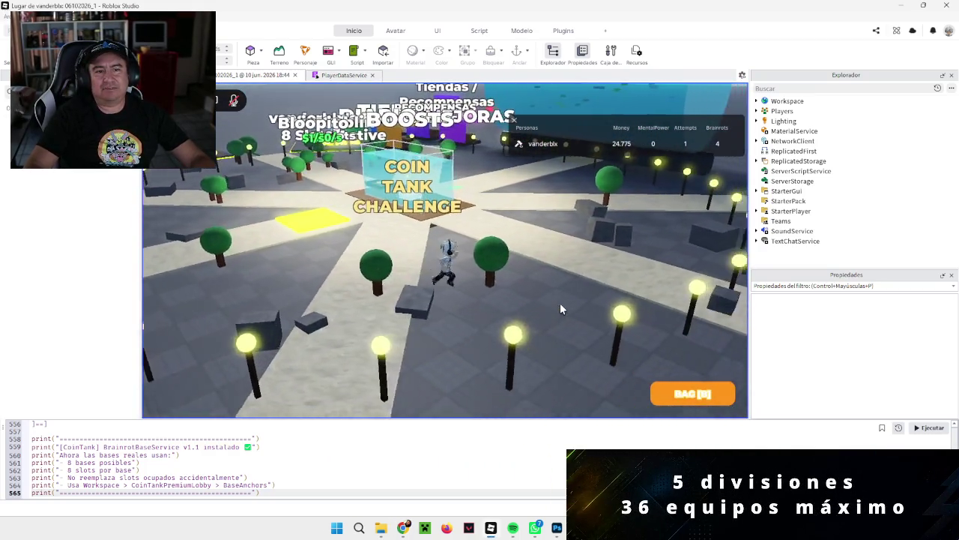
key("w")
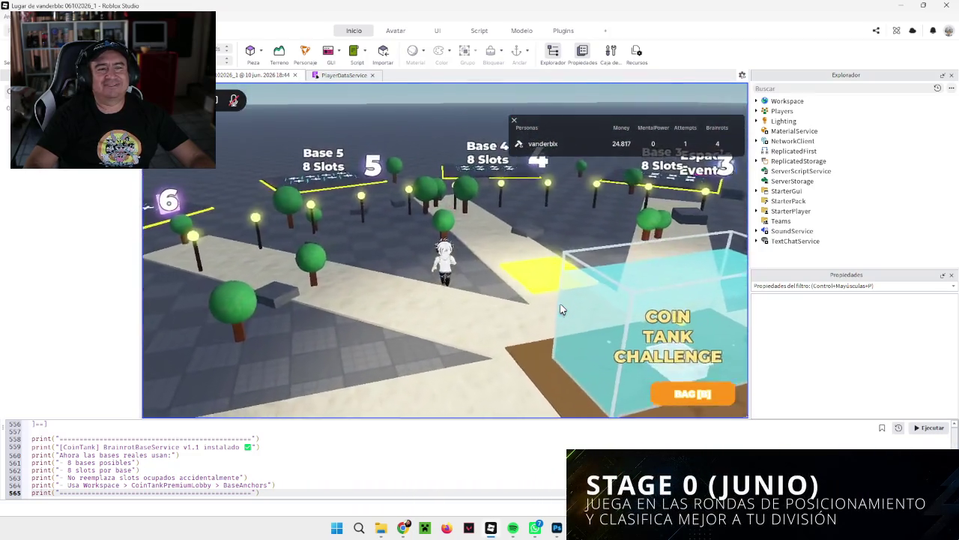
key("w")
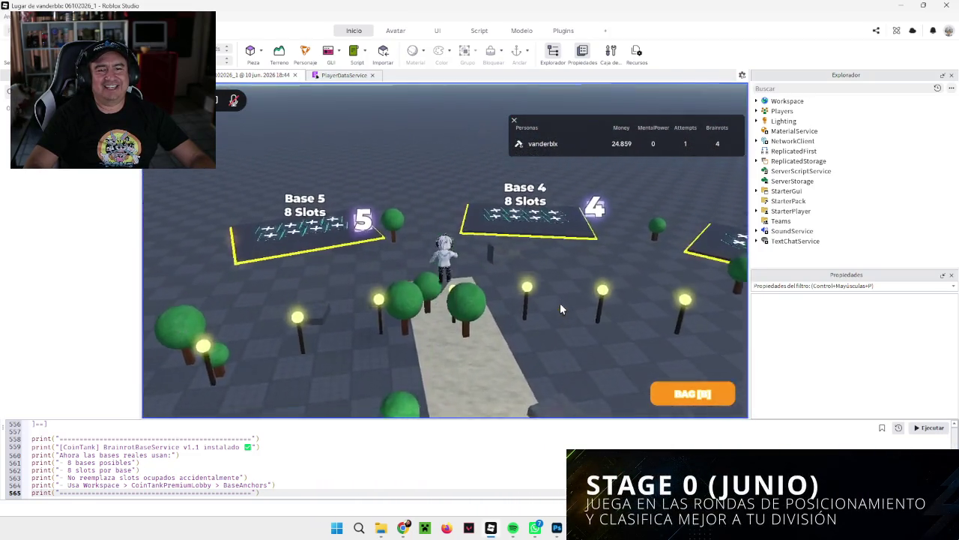
key("a")
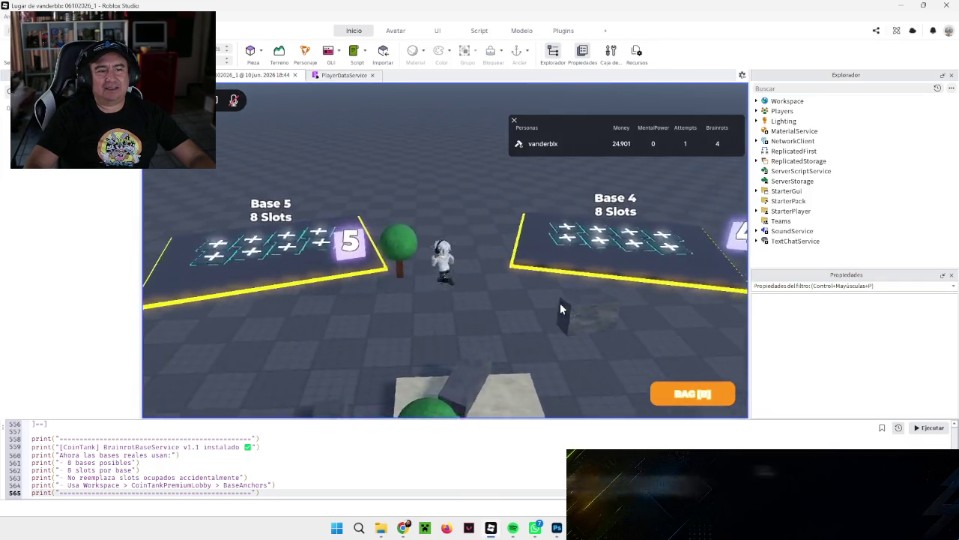
key("Left")
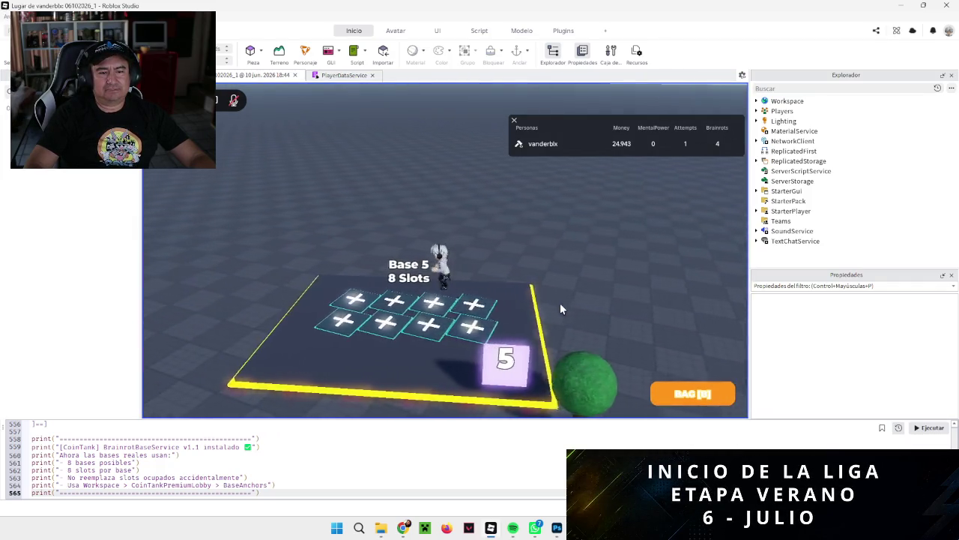
key("w")
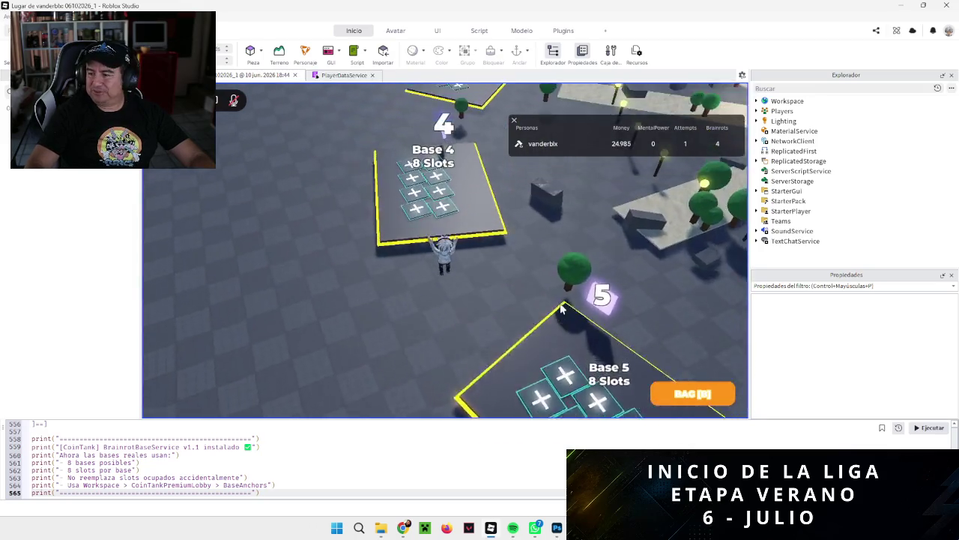
scroll(560, 304, "down", 10)
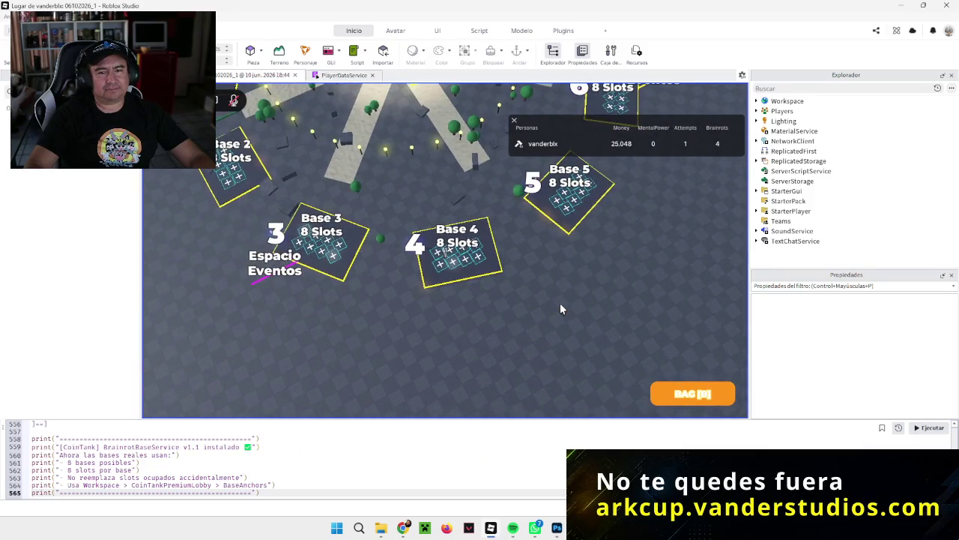
key("Left")
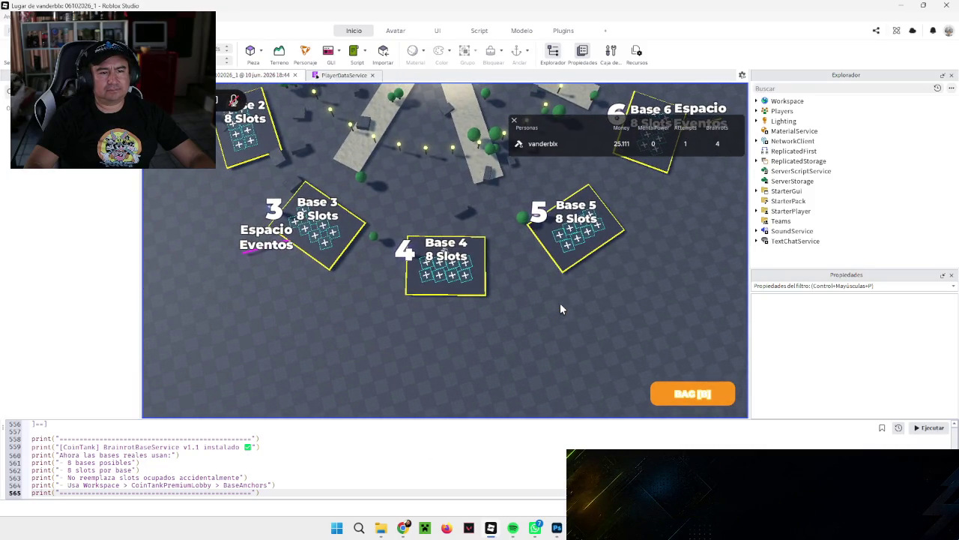
Walk the character over to Base 3, up toward Base 2, then back toward Base 4.
key("a")
key("a")
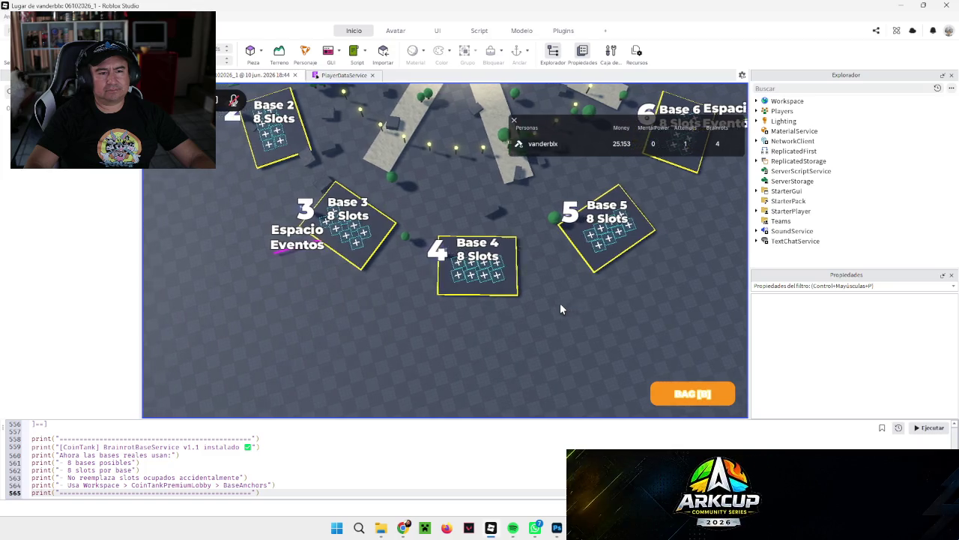
key("a")
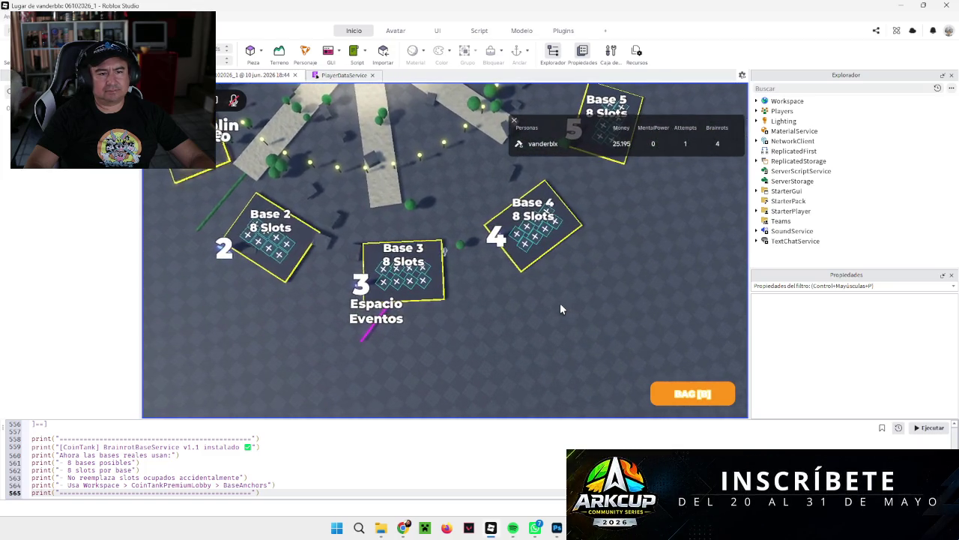
key("w")
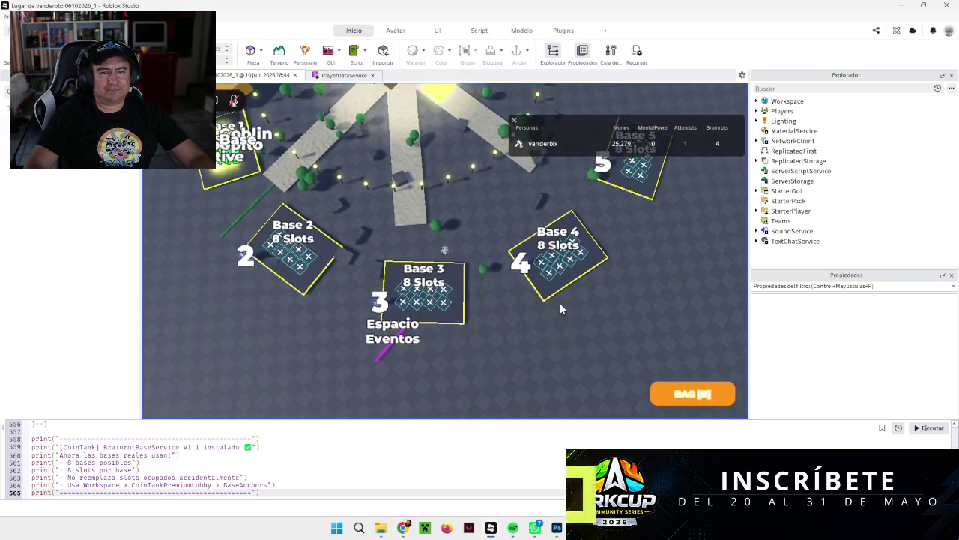
key("s")
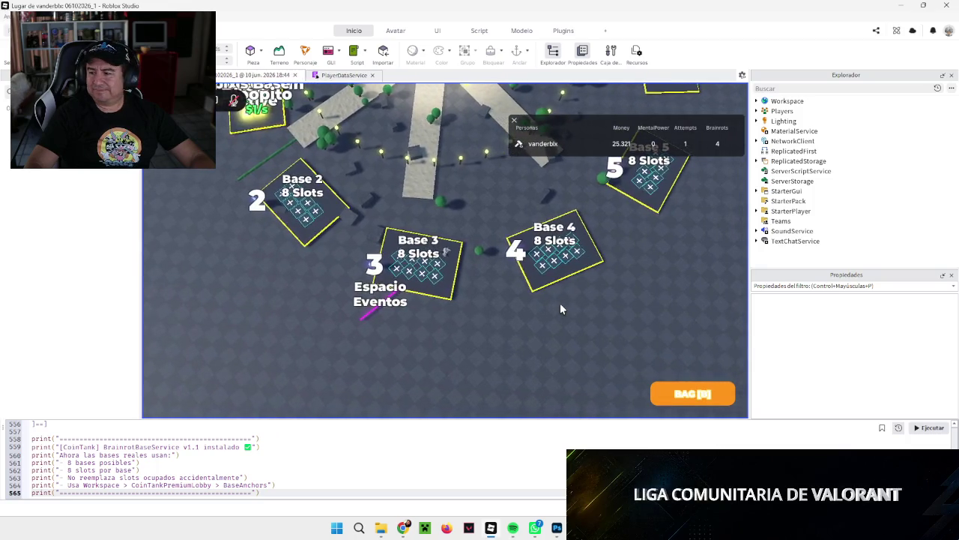
key("d")
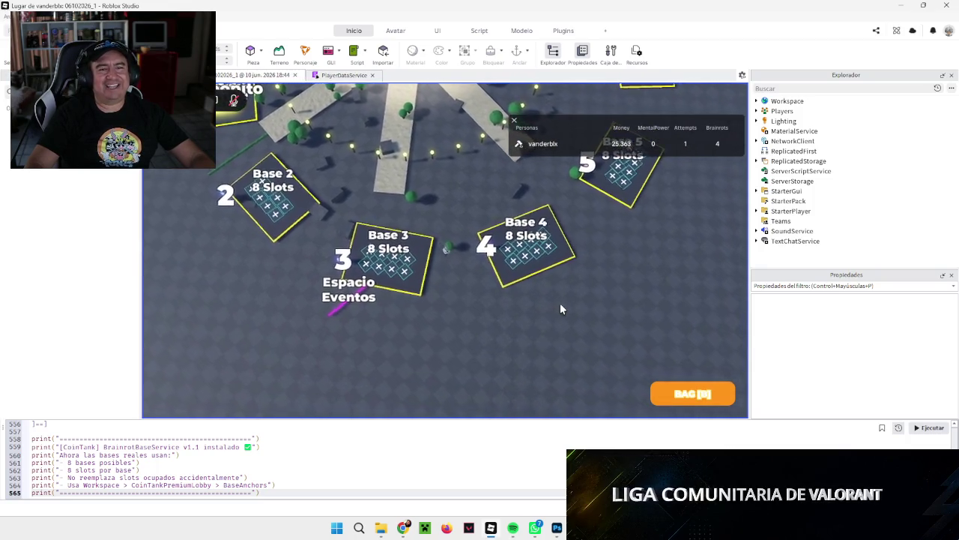
Cross the central plaza past the Coin Tank Challenge toward Bases 6 to 8.
key("d")
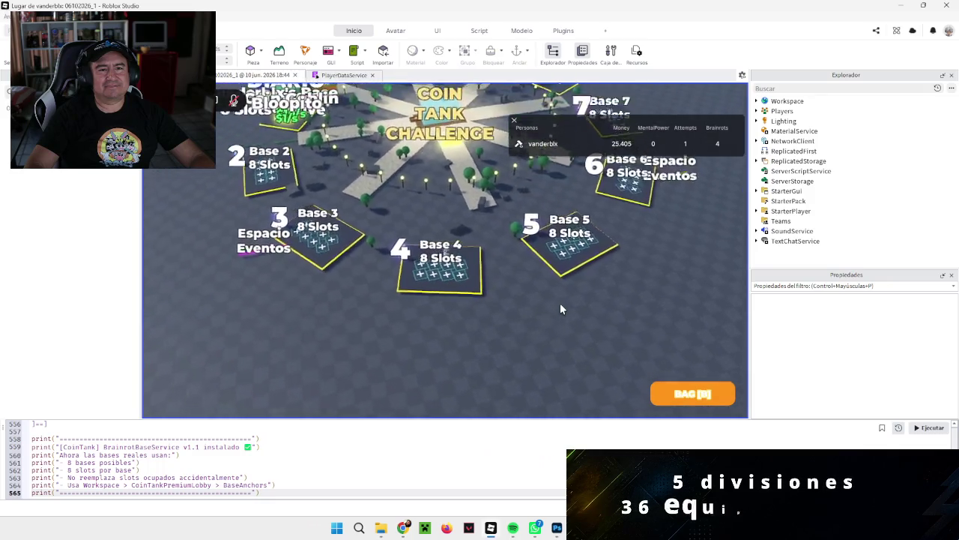
key("w")
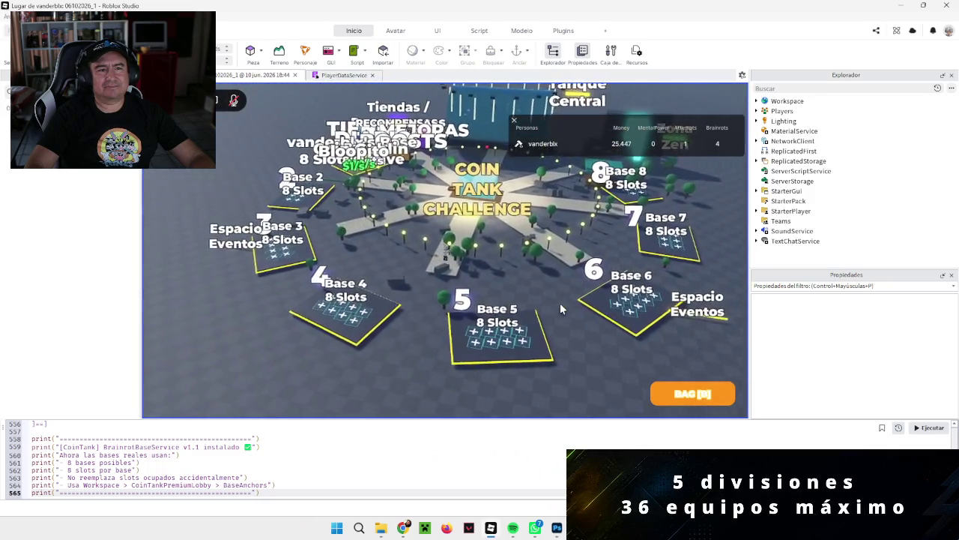
key("w")
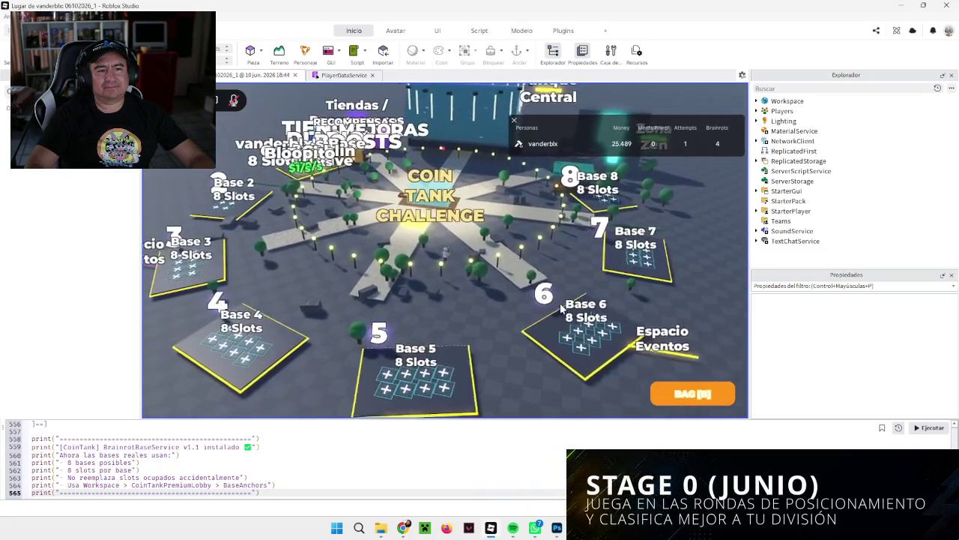
key("w")
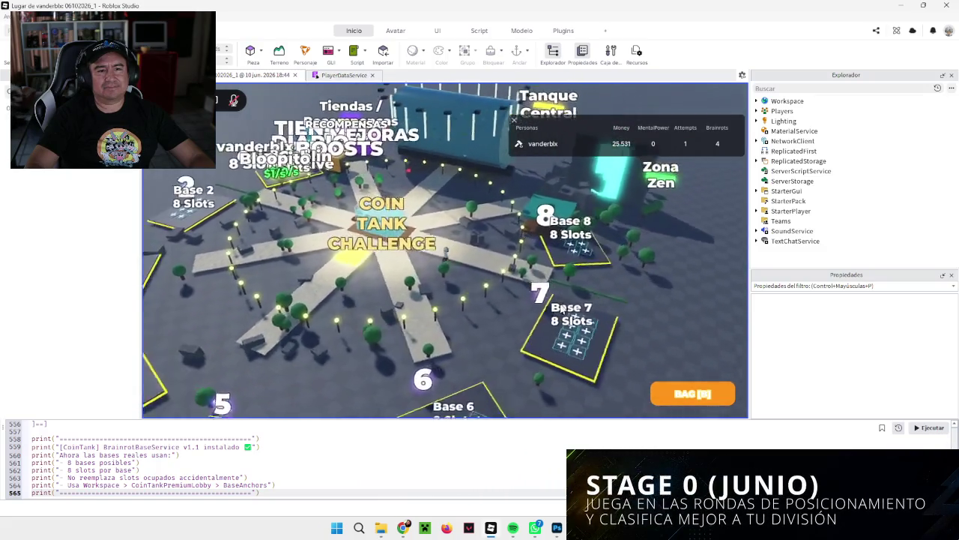
key("w")
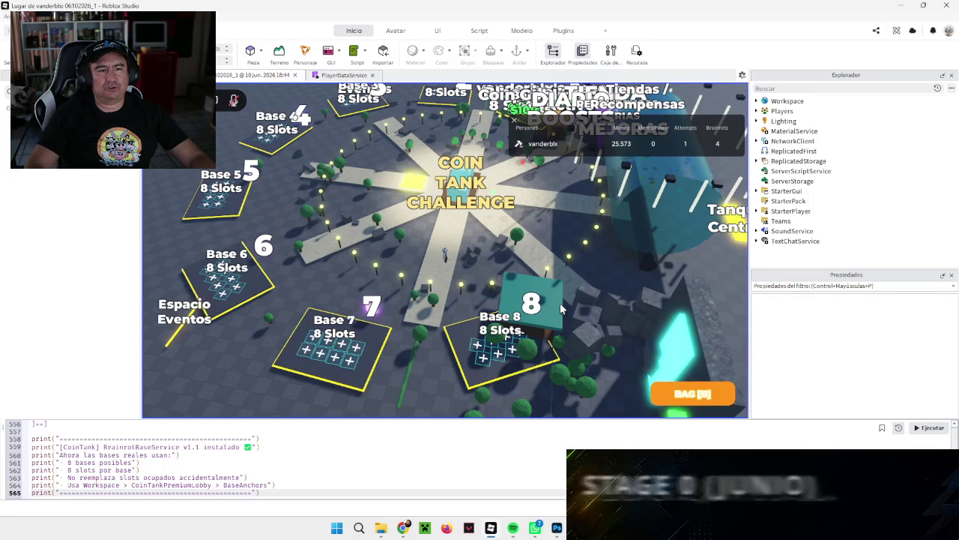
key("w")
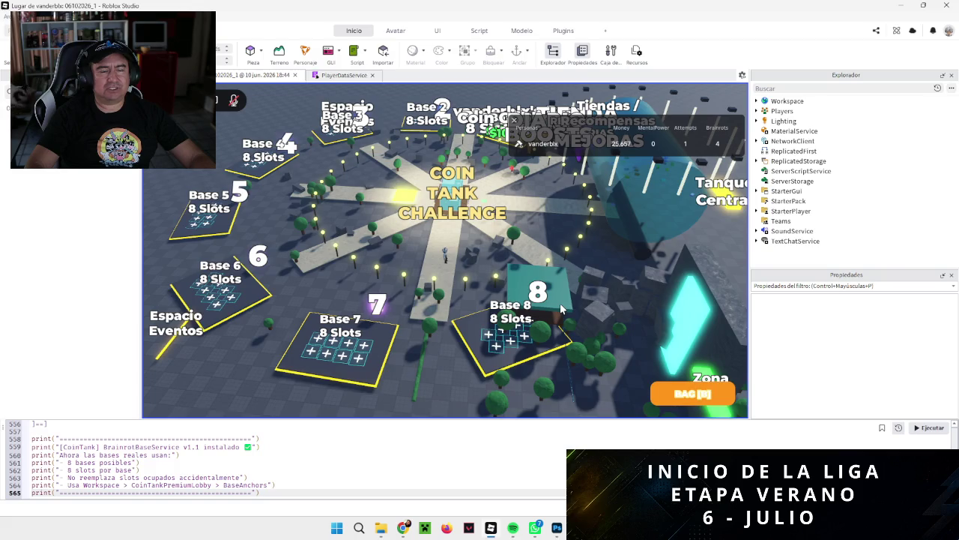
key("w")
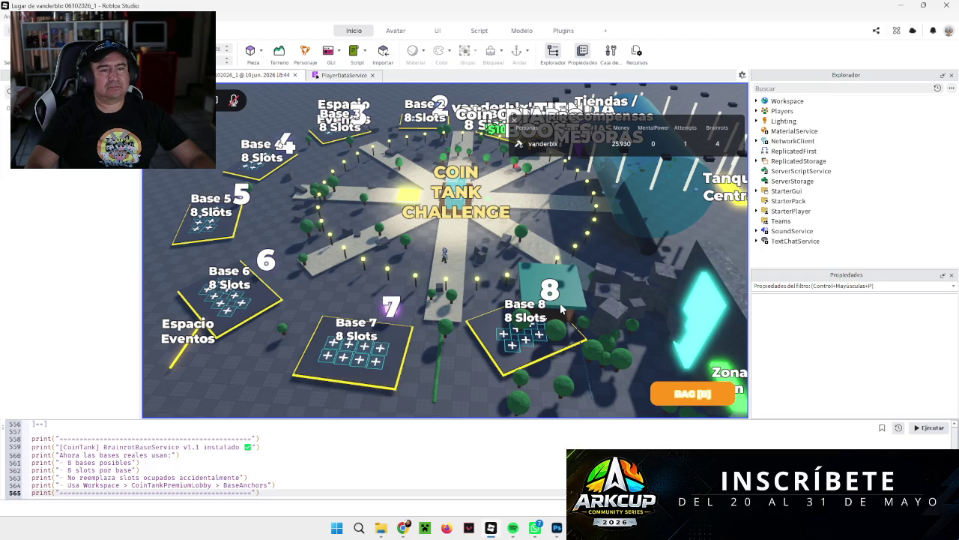
Zoom in on the glass coin tank, then close the PlayerDataService script tab.
scroll(560, 307, "up", 3)
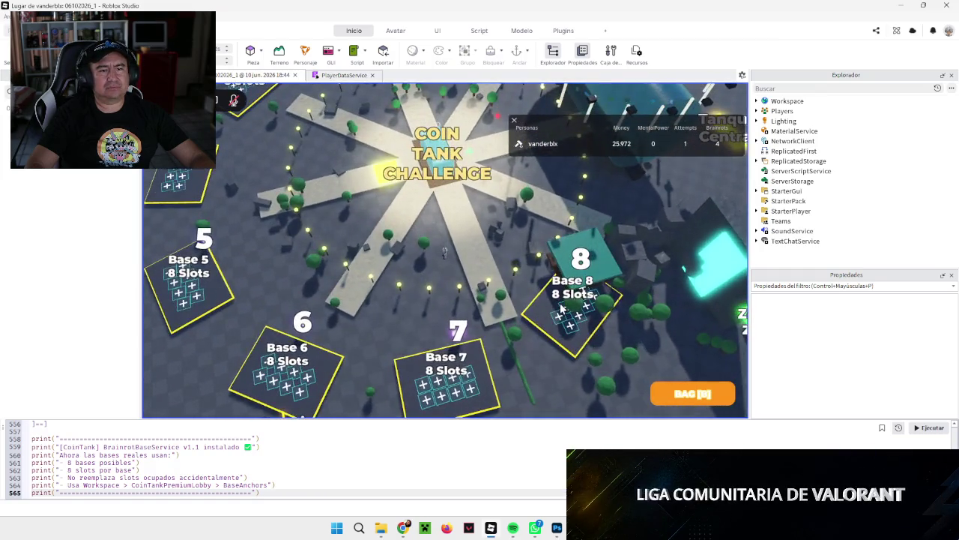
scroll(561, 308, "down", 2)
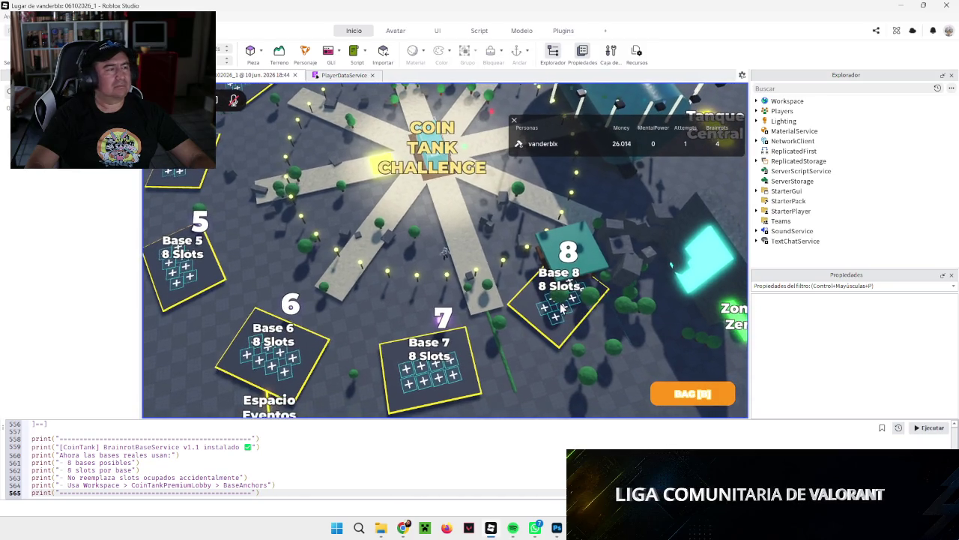
scroll(560, 307, "up", 2)
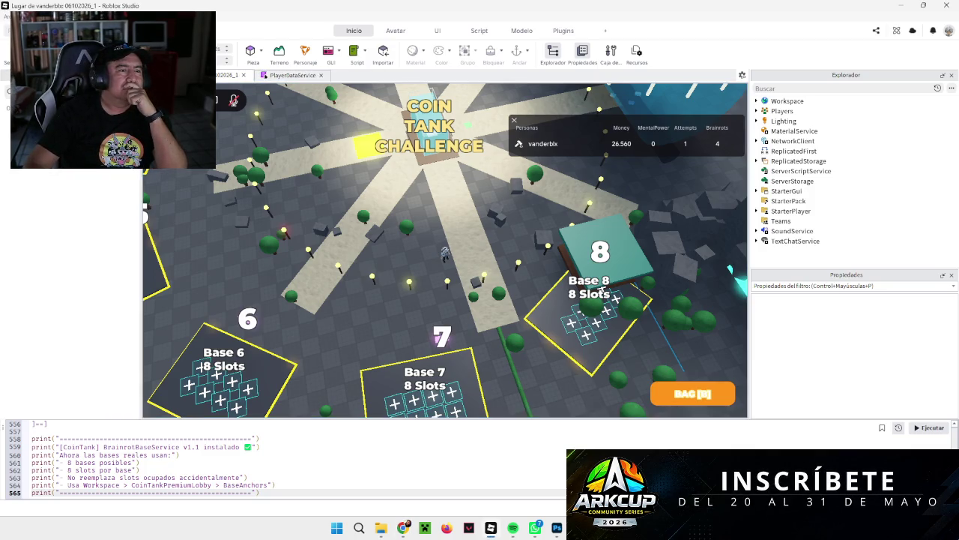
left_click(296, 76)
left_click(320, 75)
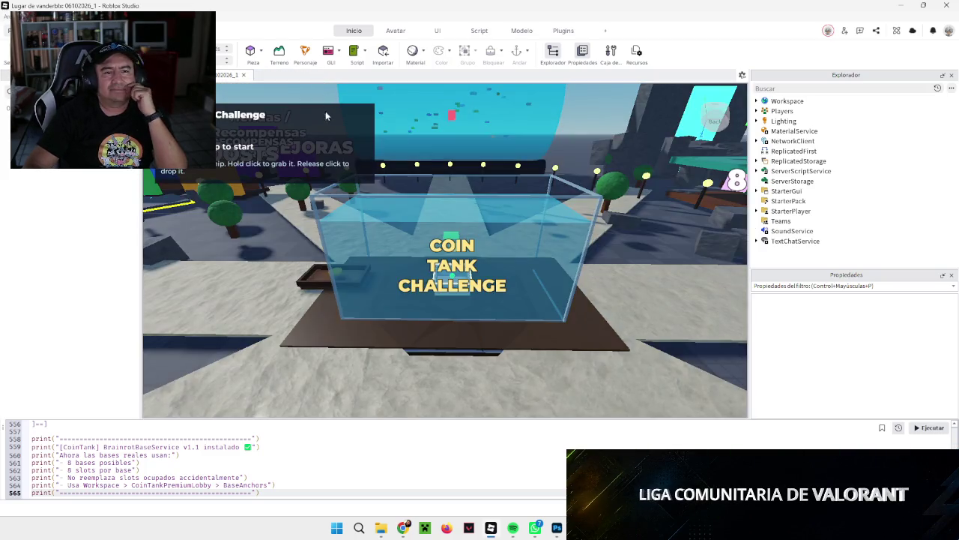
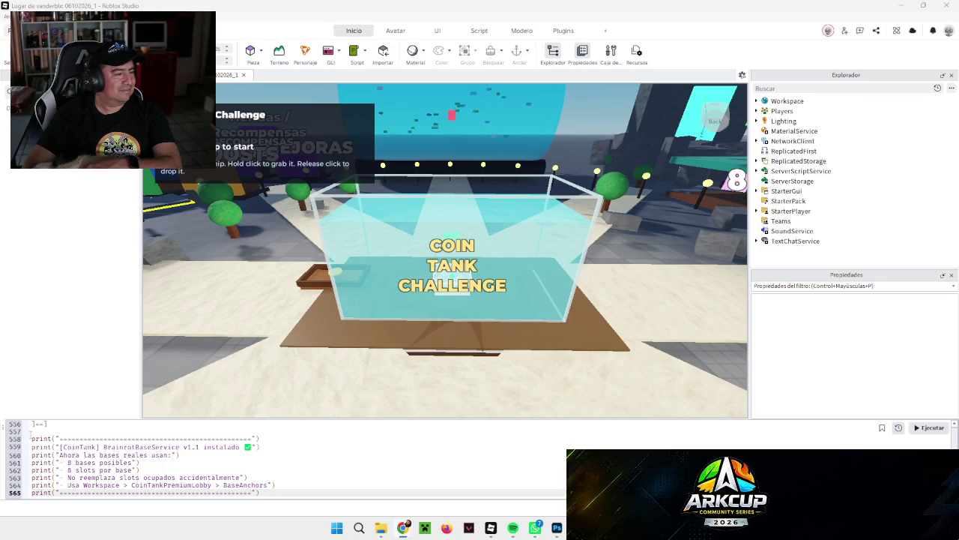
Replace the command bar code with the Lobby V2 build script and run it.
key("ctrl+a")
scroll(169, 477, "up", 15)
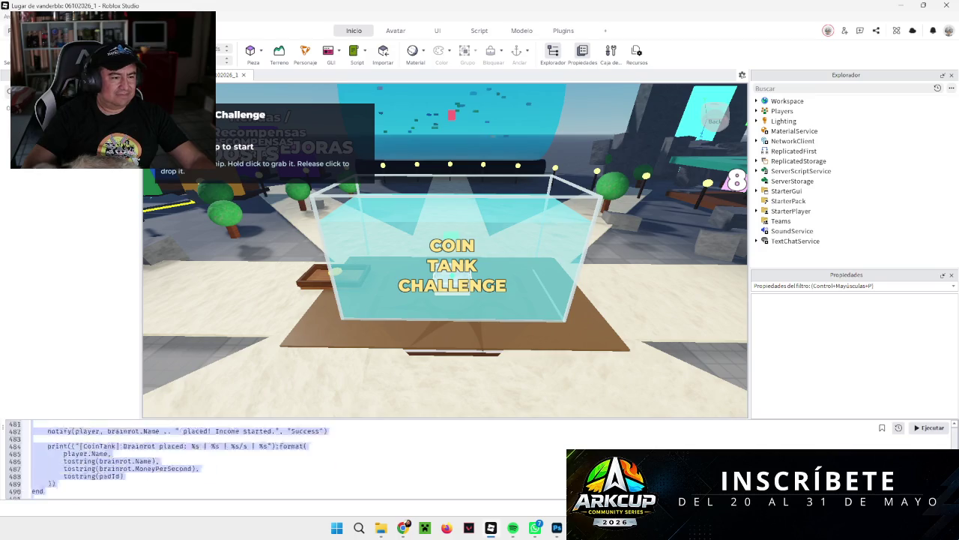
key("ctrl+v")
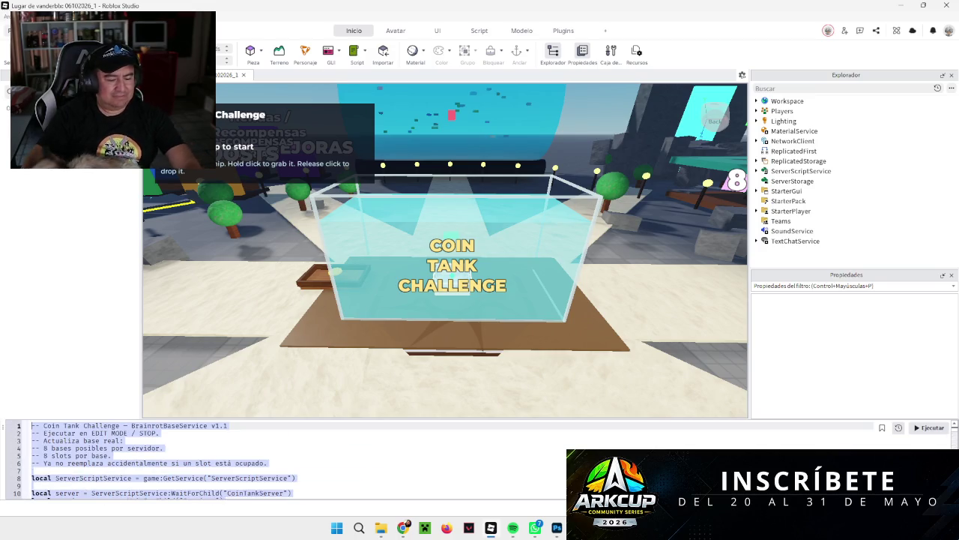
key("ctrl+Return")
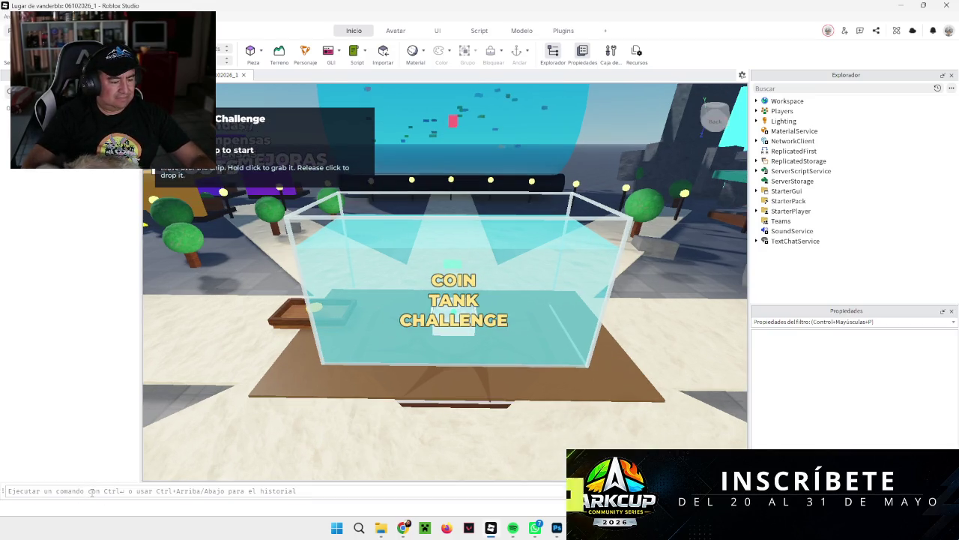
key("ctrl+Up")
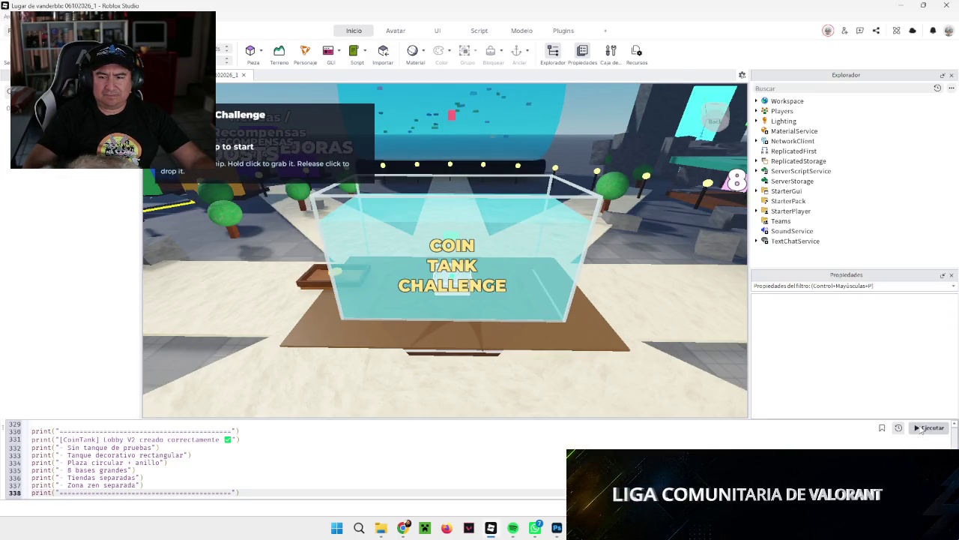
left_click(923, 428)
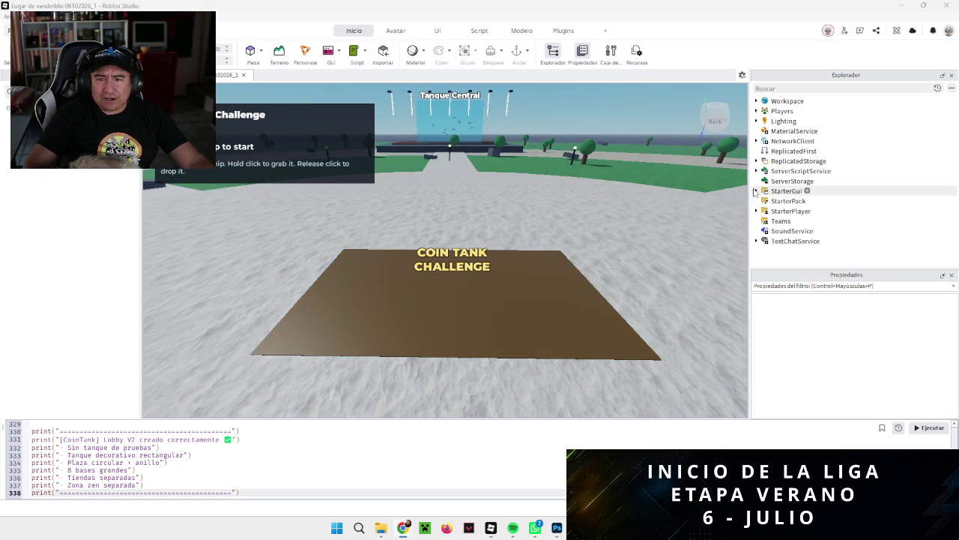
Expand CoinTank and CoinTankServer > Services in Explorer and select BrainrotBaseService.
left_click(756, 160)
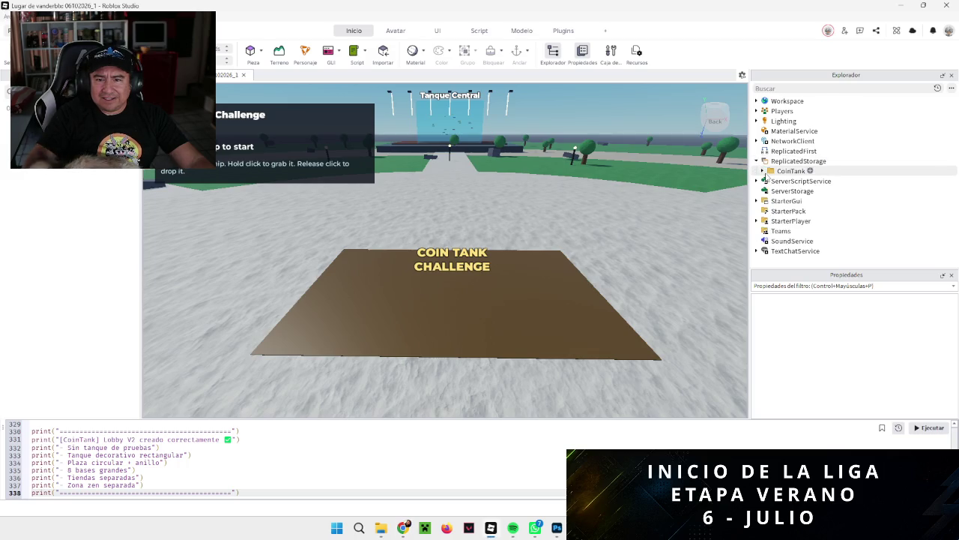
left_click(761, 171)
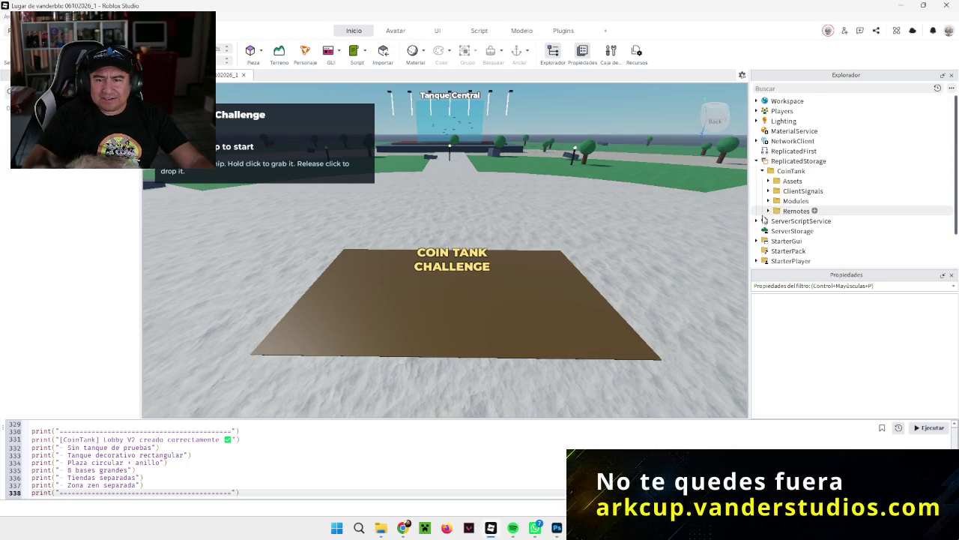
left_click(756, 220)
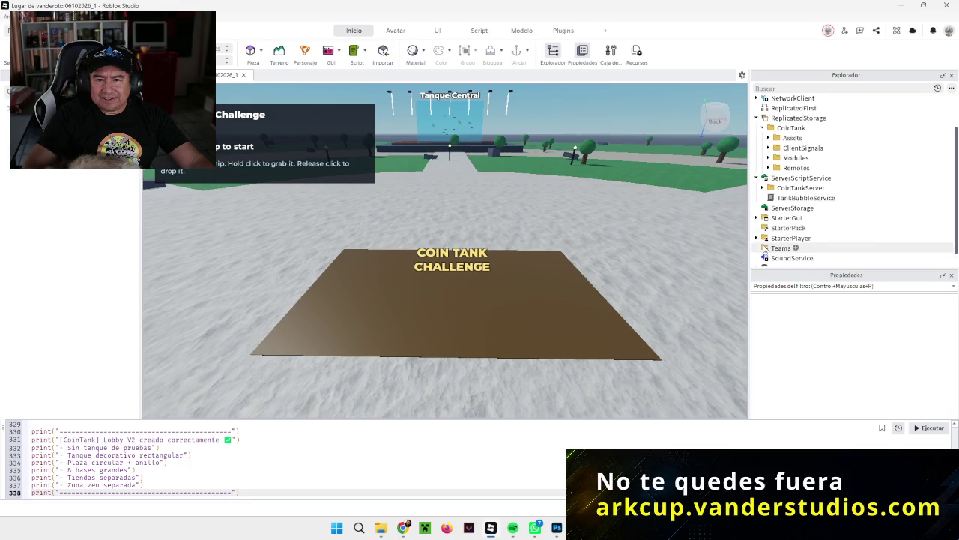
scroll(765, 247, "down", 2)
left_click(765, 174)
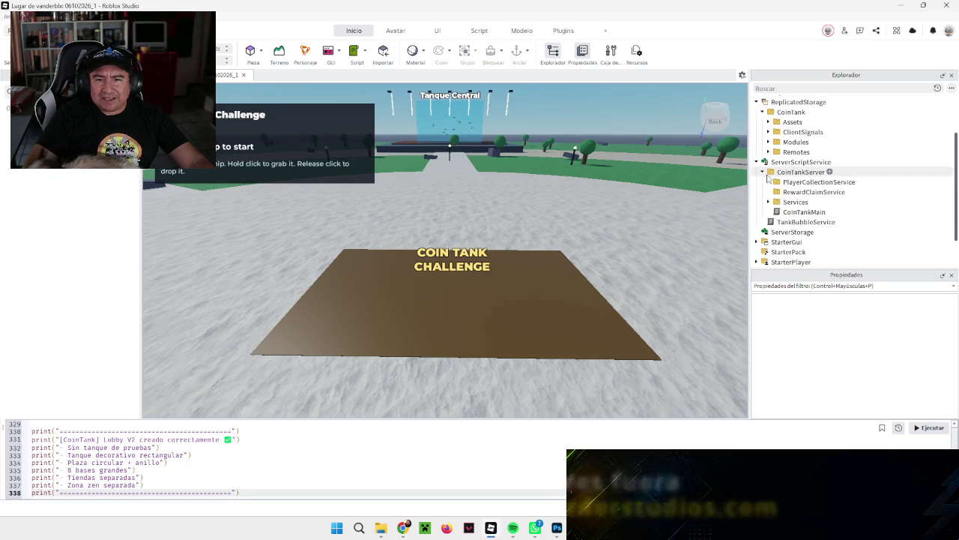
left_click(768, 201)
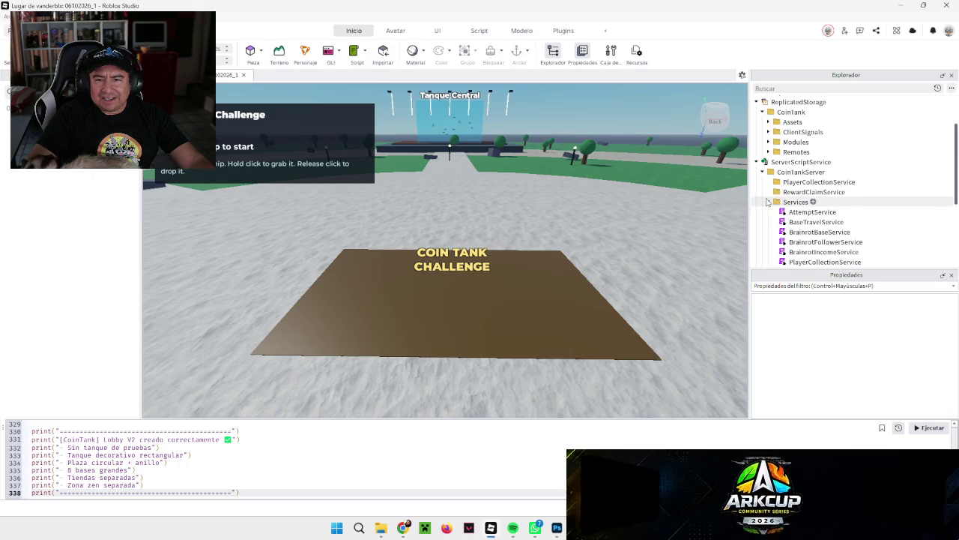
scroll(786, 250, "down", 2)
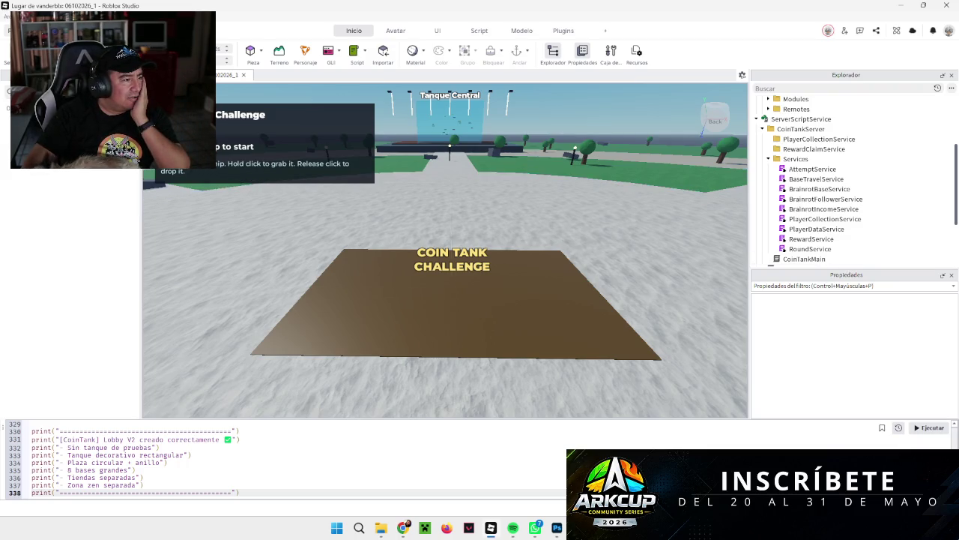
left_click(829, 191)
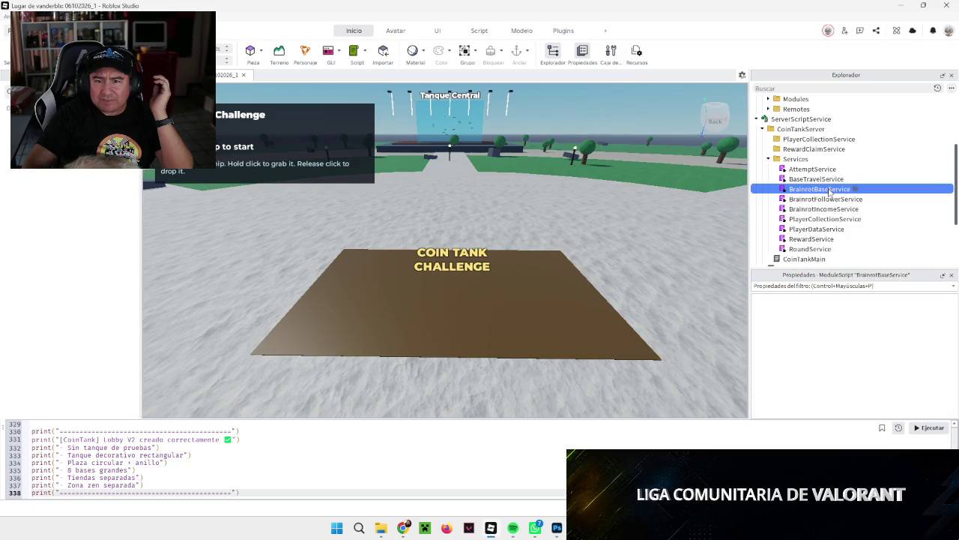
Replace BrainrotBaseService's code with the v1.2 large-bases, clean-layout version.
double_click(830, 190)
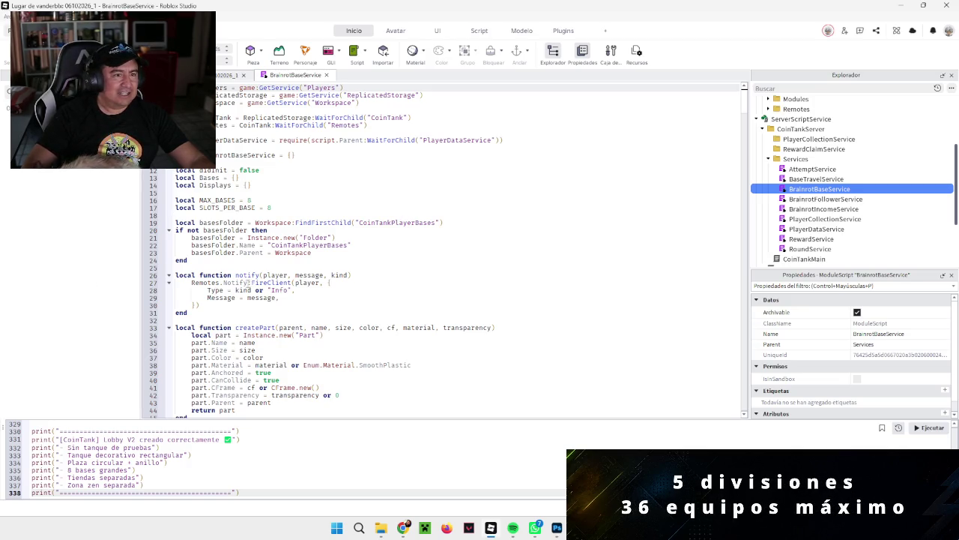
scroll(262, 245, "down", 10)
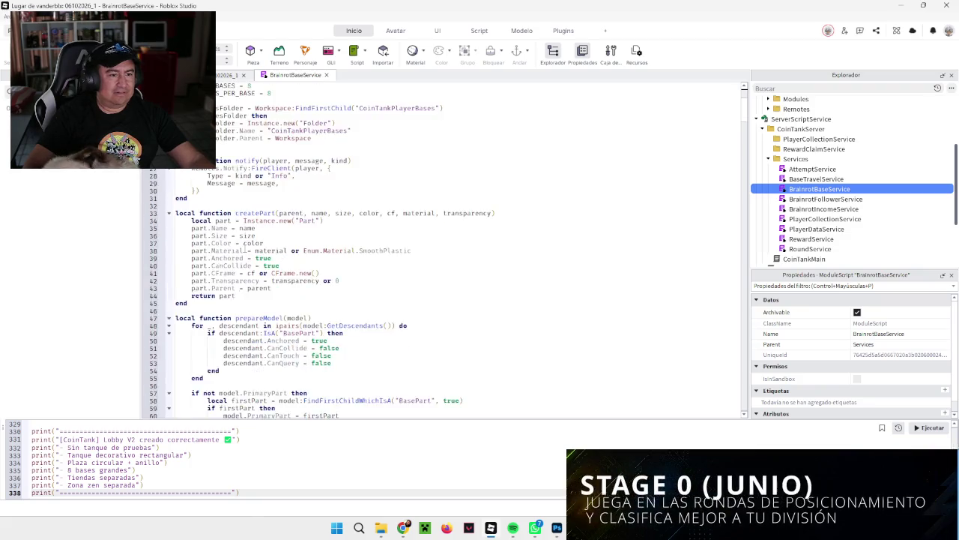
scroll(261, 245, "up", 10)
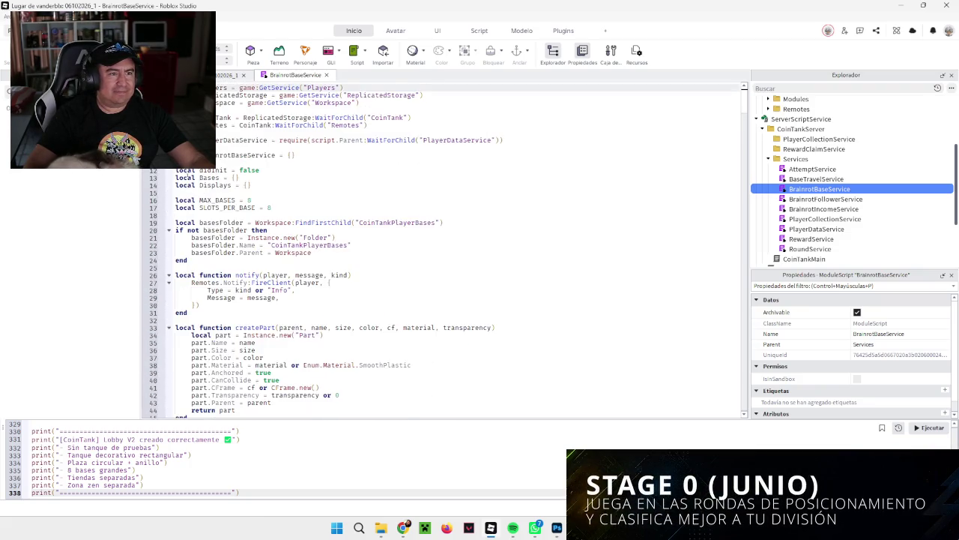
mouse_move(180, 88)
left_mouse_down()
mouse_move(225, 97)
mouse_move(240, 192)
mouse_move(240, 456)
left_mouse_up()
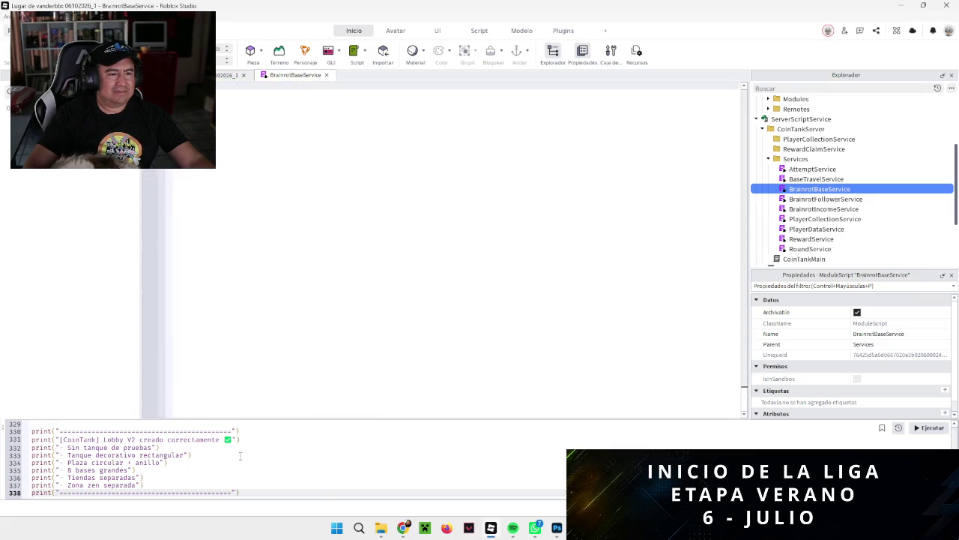
key("ctrl+v")
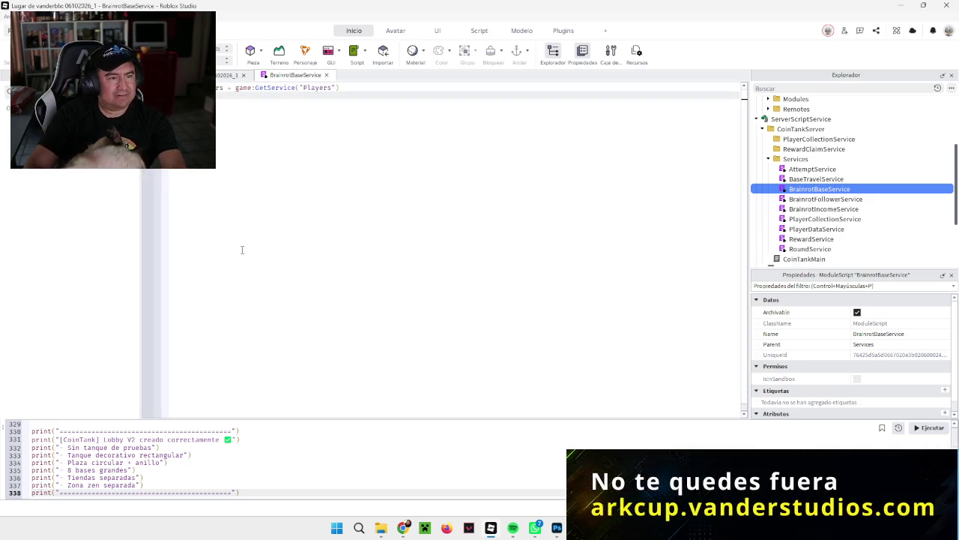
key("ctrl+a")
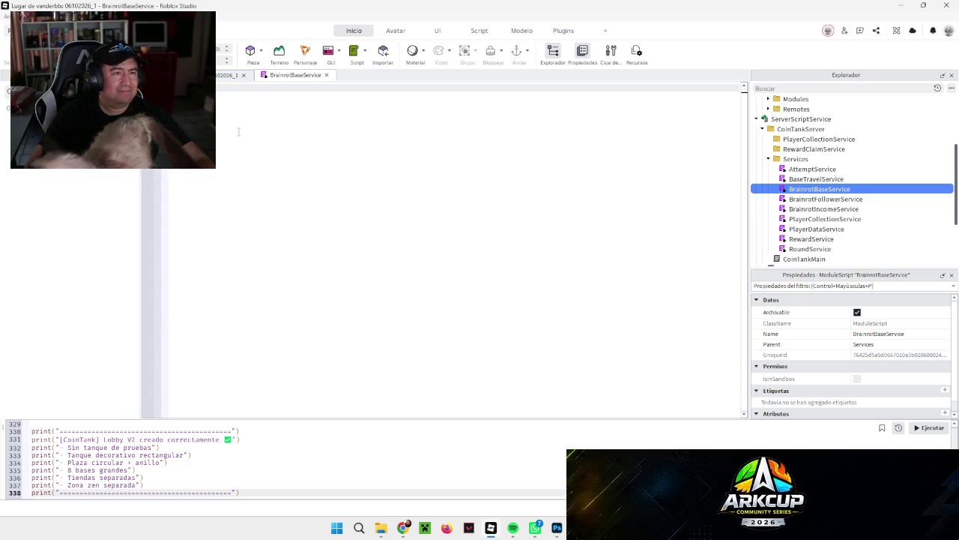
key("ctrl+v")
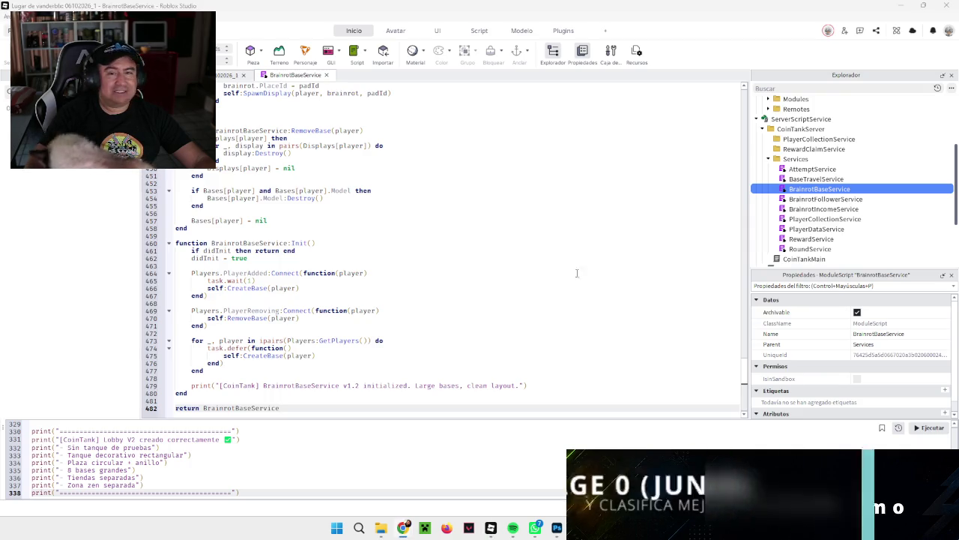
double_click(817, 209)
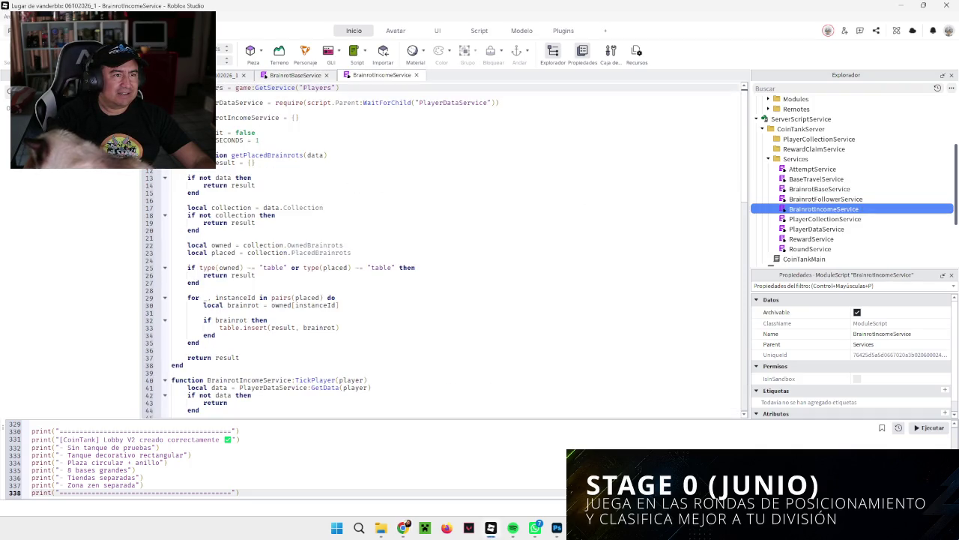
Replace BrainrotIncomeService's code with the v1.2 unique-placed-brainrots version.
key("ctrl+a")
key("BackSpace")
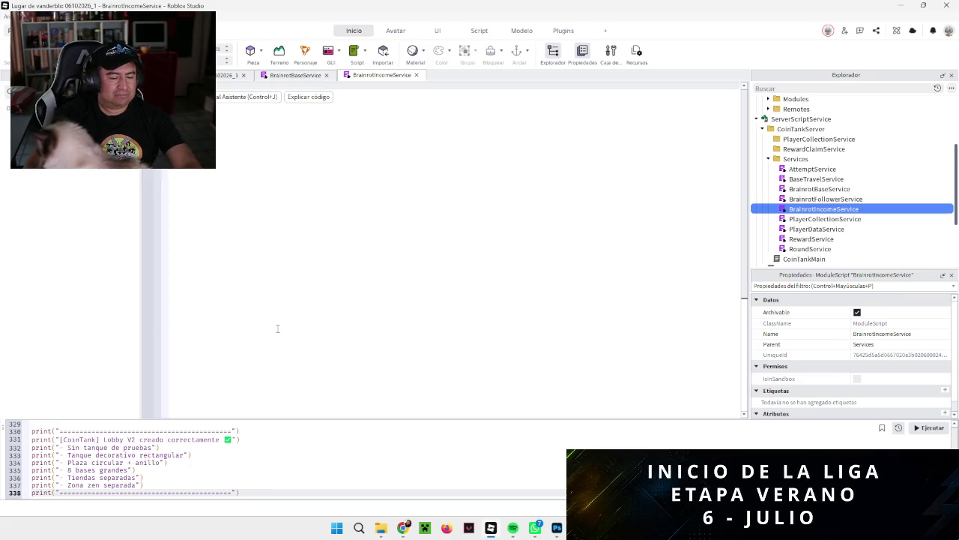
key("ctrl+v")
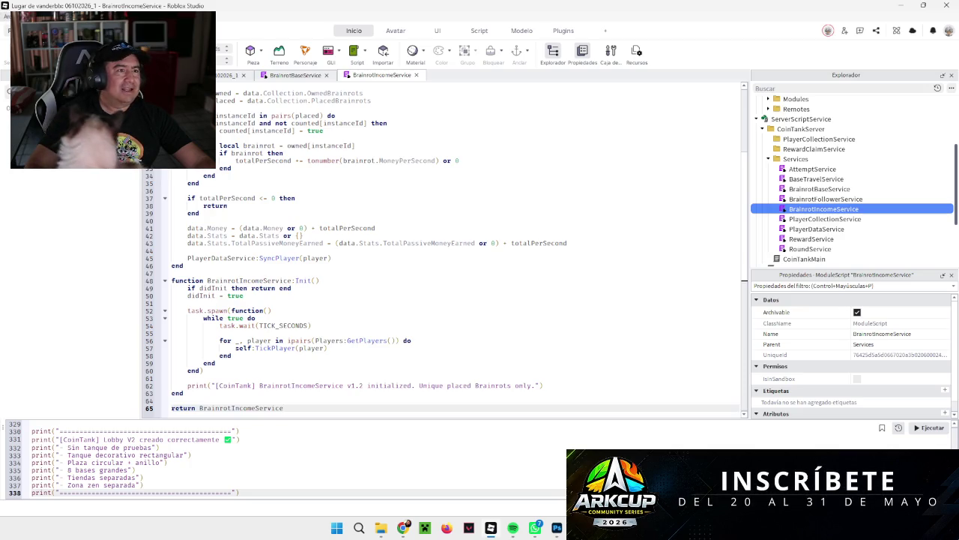
Start a playtest of the game with F5.
left_click(14, 16)
key("Escape")
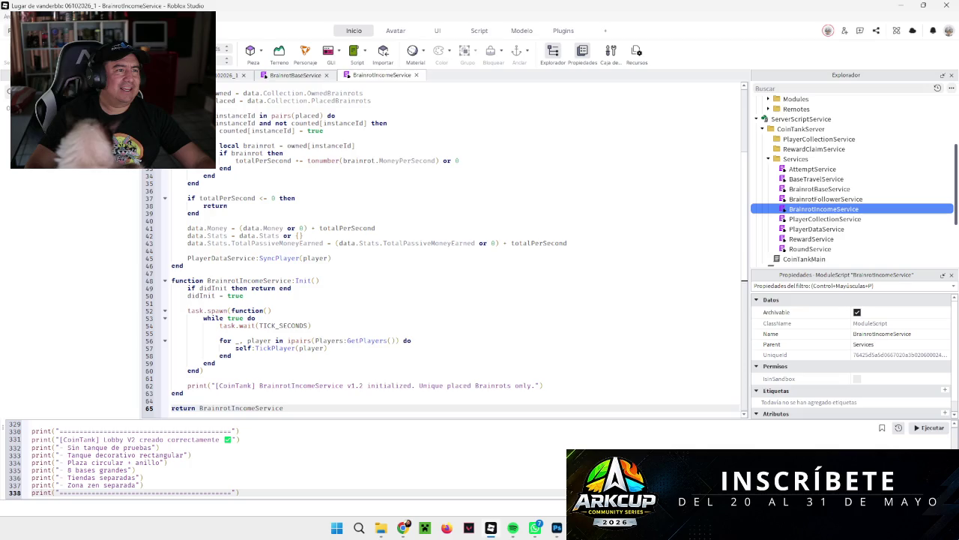
key("F5")
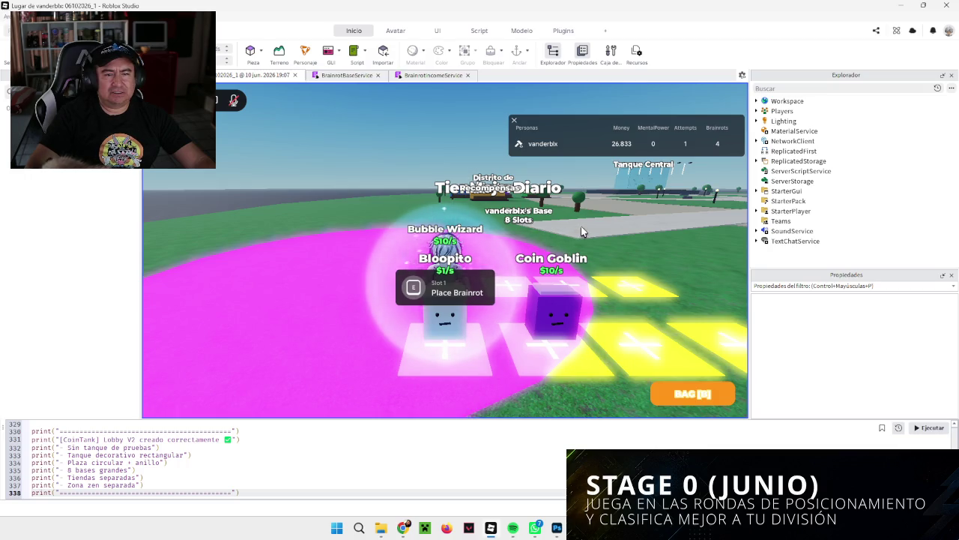
Walk the avatar across slots 1–3 of the player's base and out toward the other bases.
key("d")
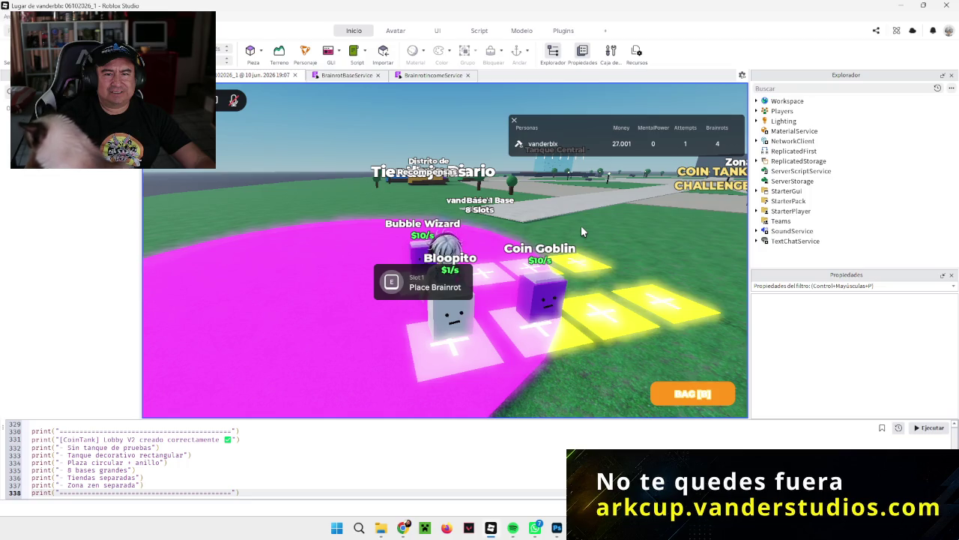
key("d")
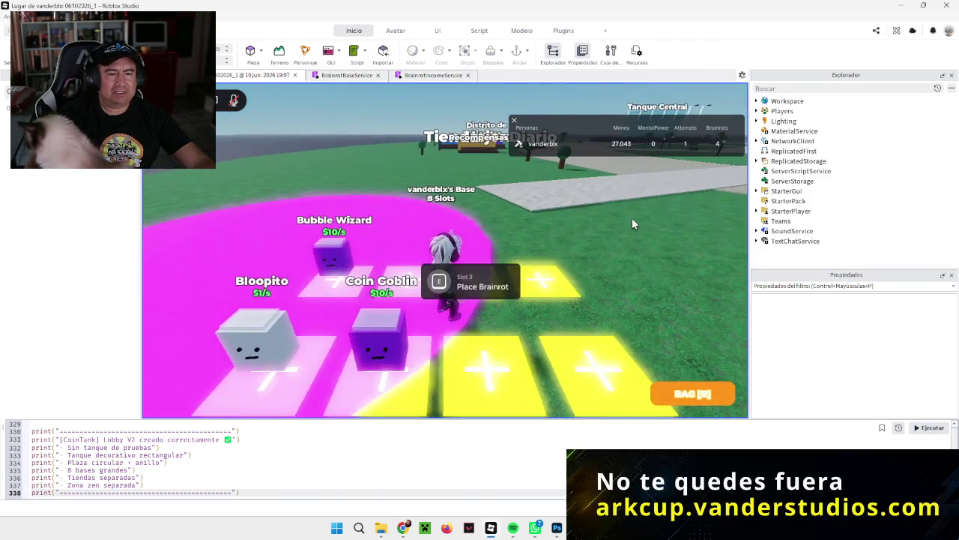
key("s")
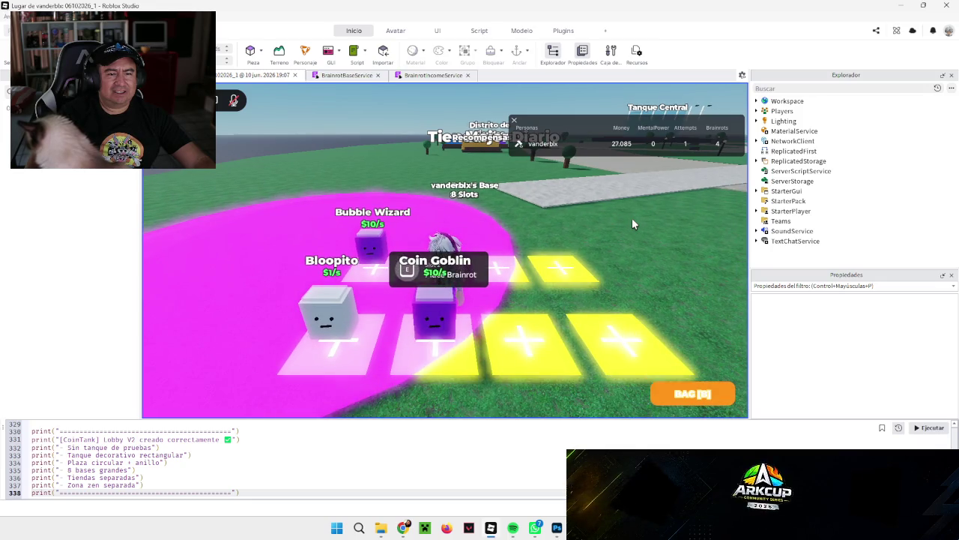
key("a")
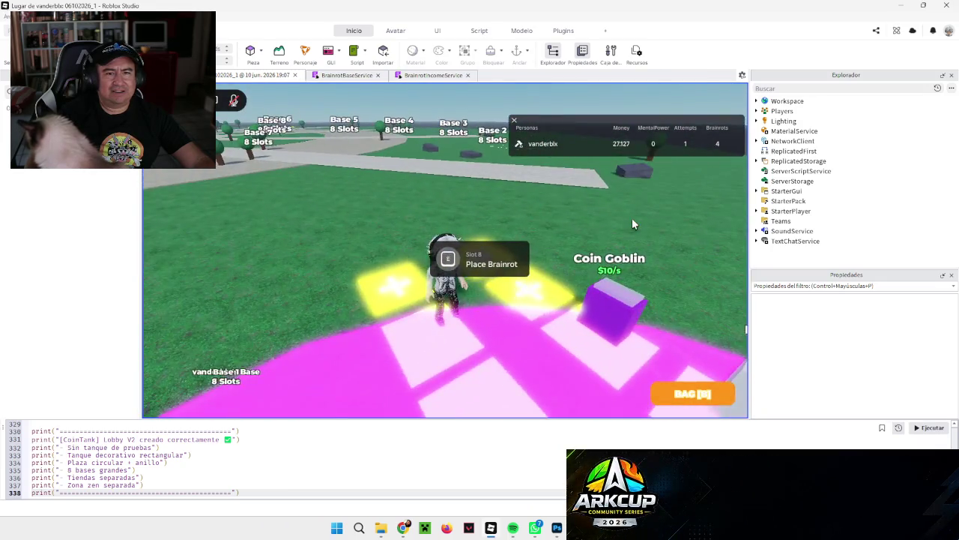
scroll(632, 217, "down", 10)
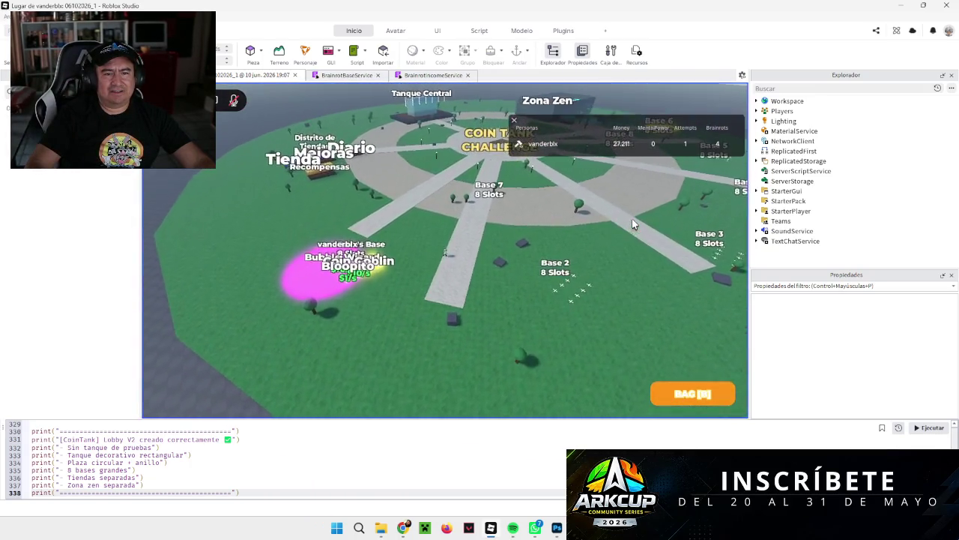
scroll(631, 218, "up", 3)
Orbit the camera past Bases 3–6 to Tanque Central, Zona Zen and Base 8.
key("Left")
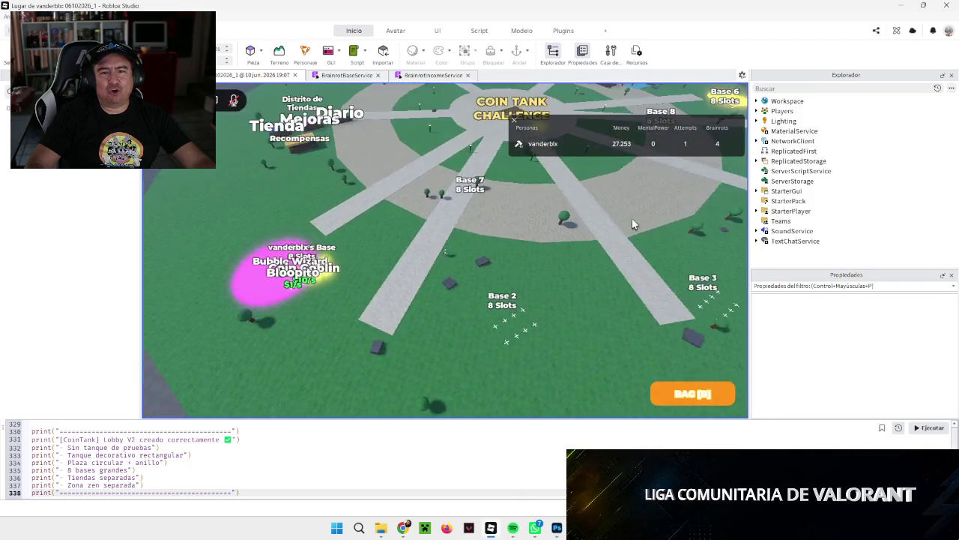
scroll(631, 218, "down", 3)
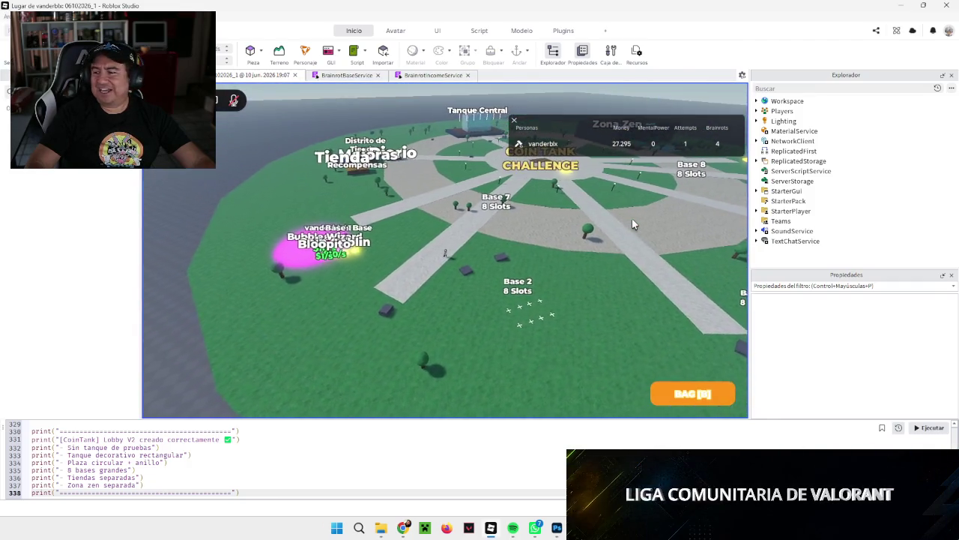
key("Right")
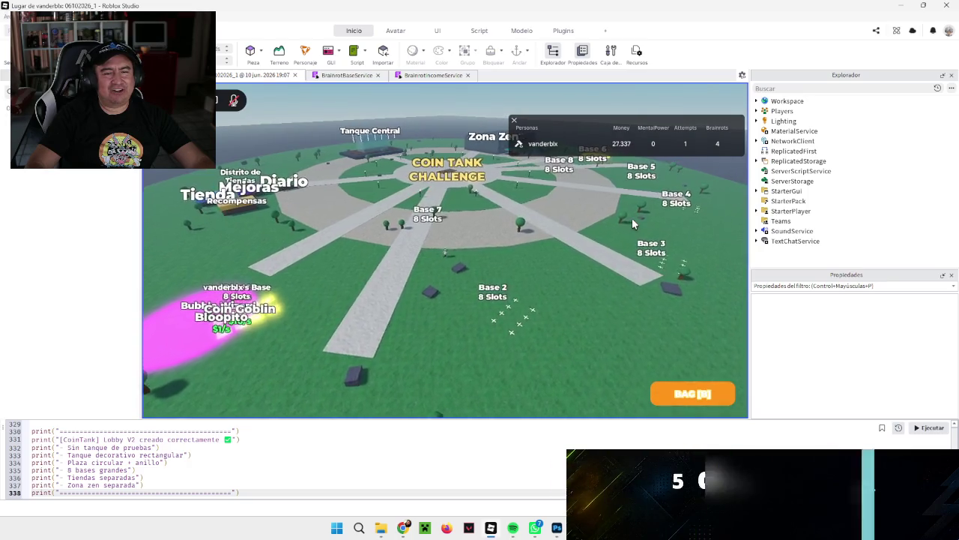
scroll(632, 222, "up", 2)
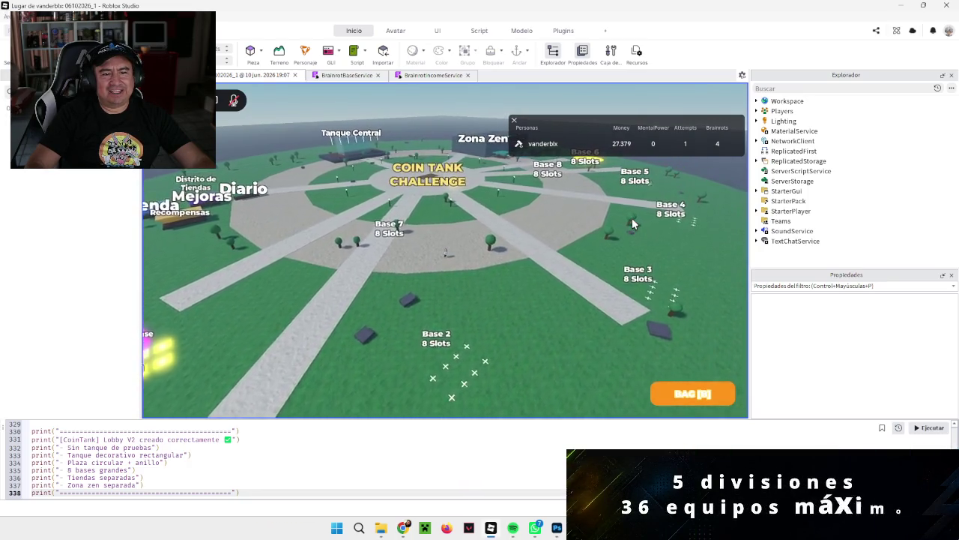
key("Left")
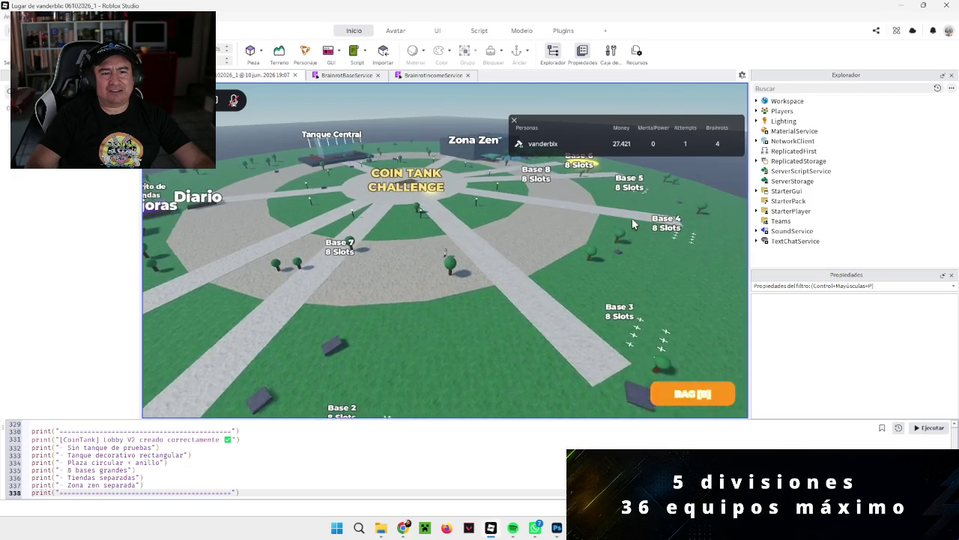
key("Right")
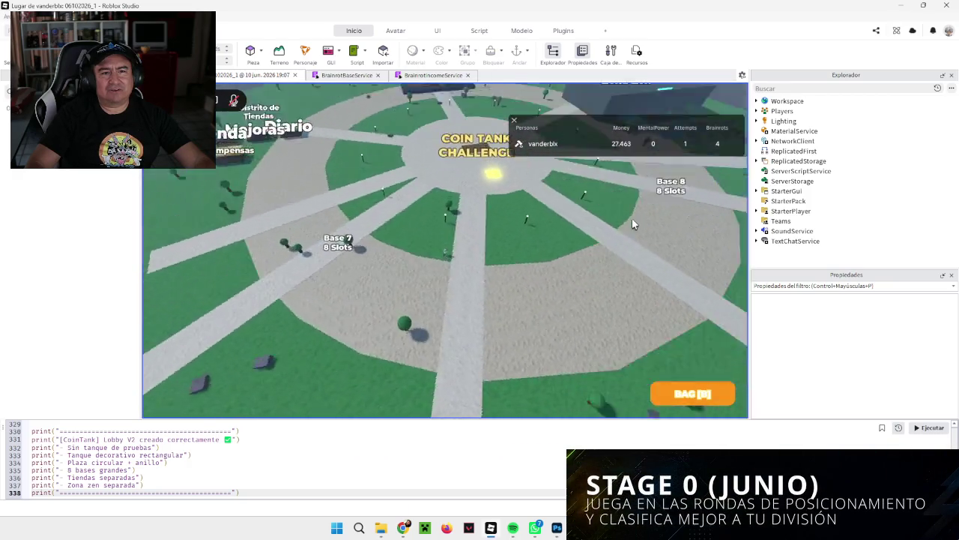
key("Right")
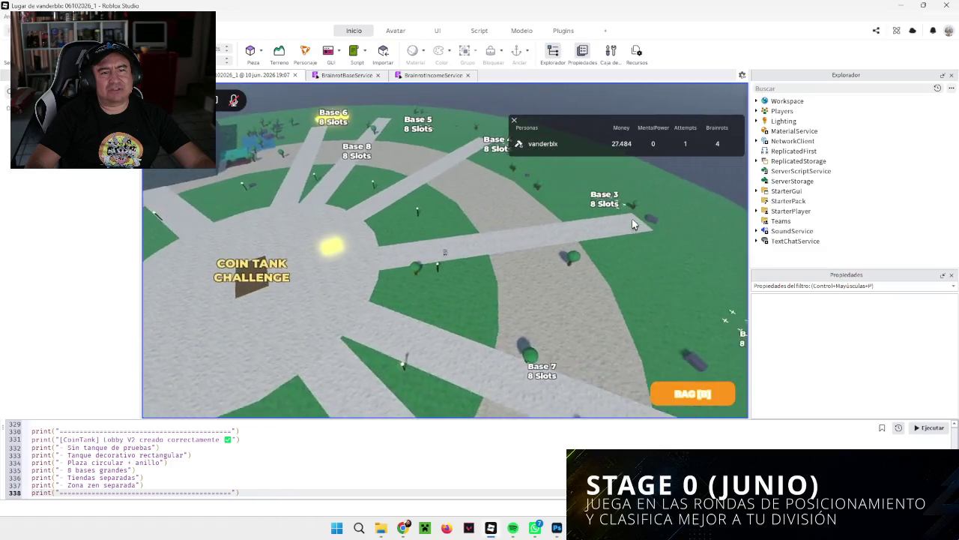
key("Right")
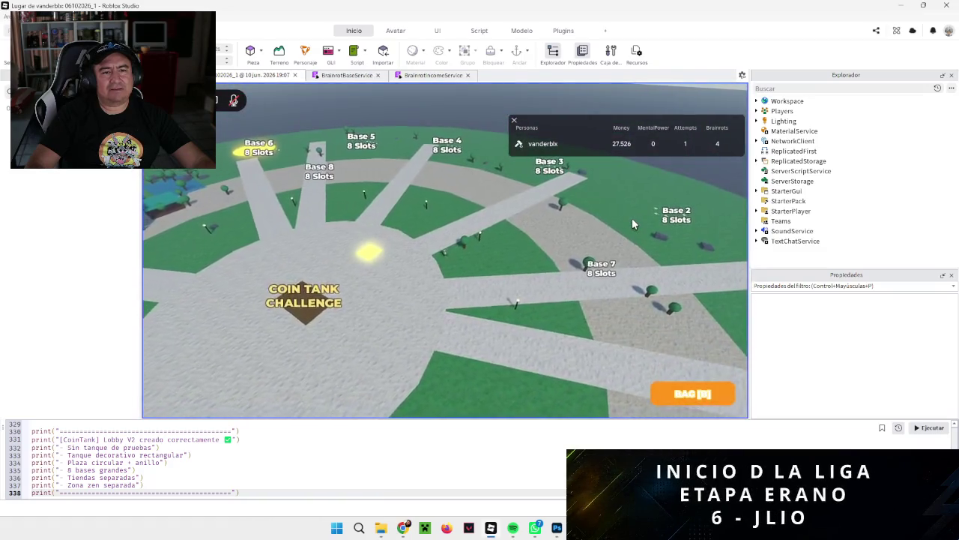
key("Right")
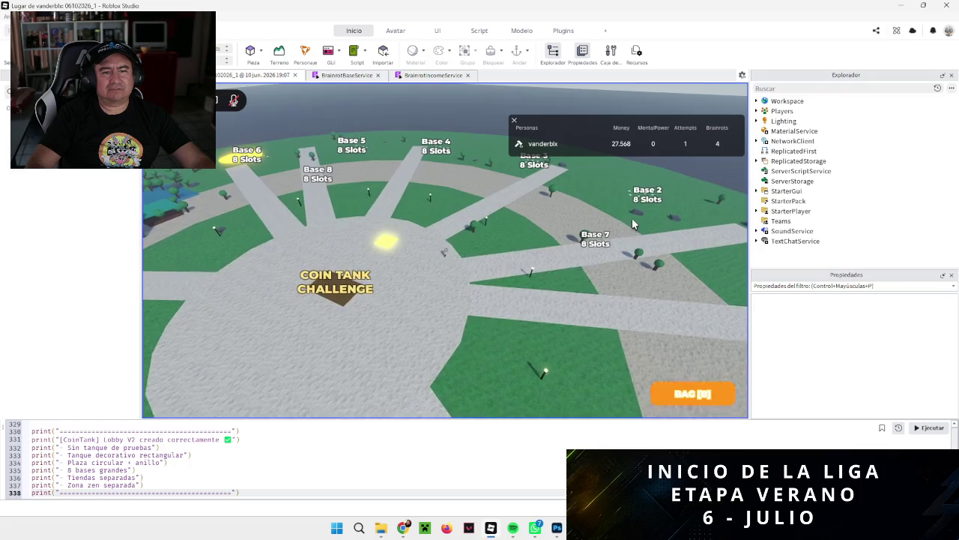
key("Right")
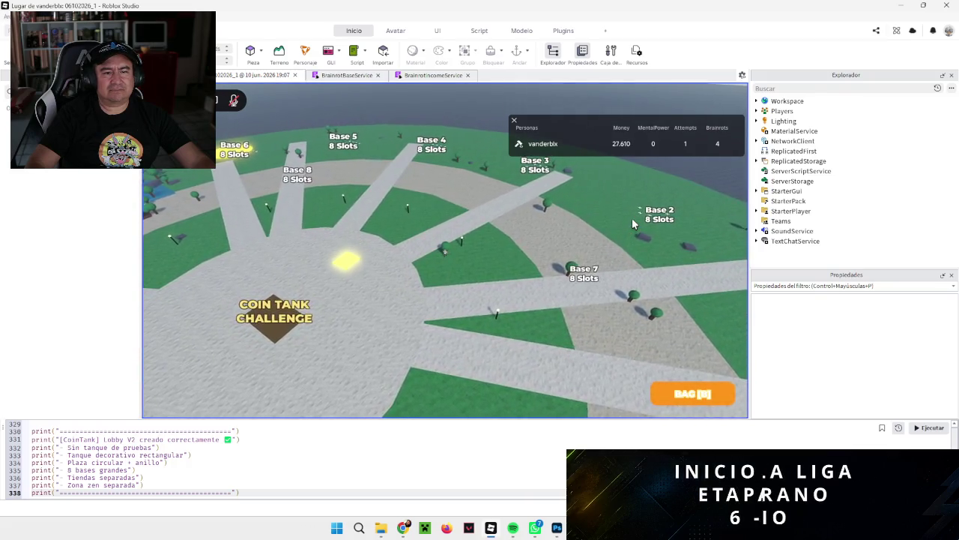
key("Right")
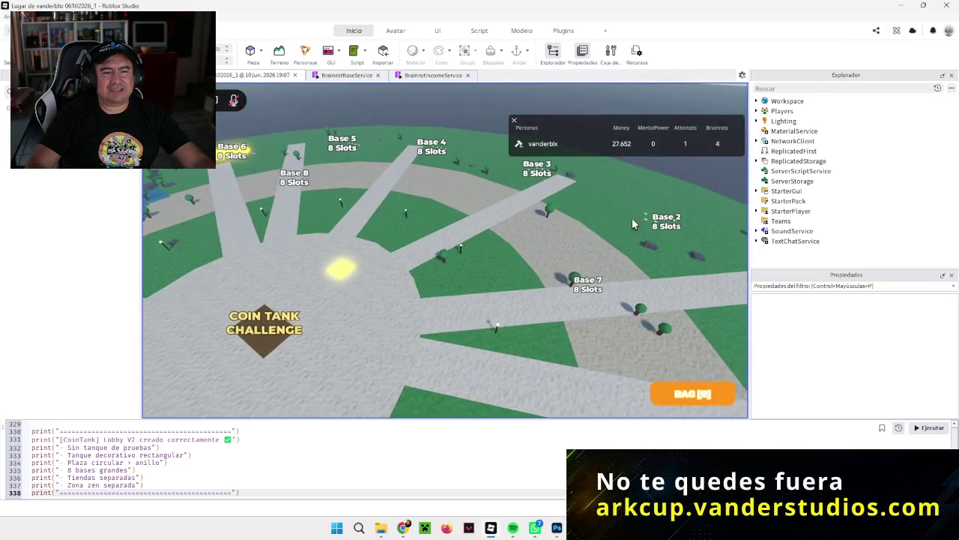
key("Right")
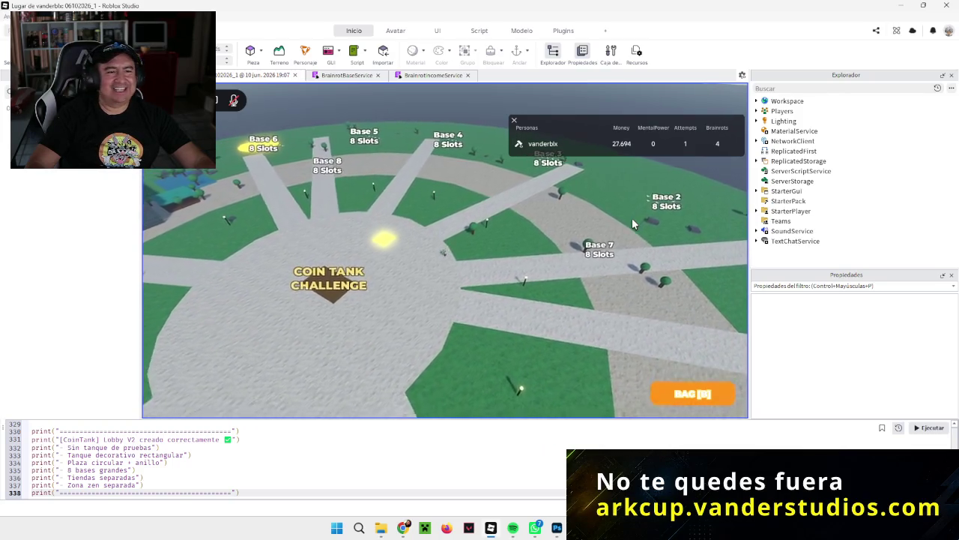
key("Right")
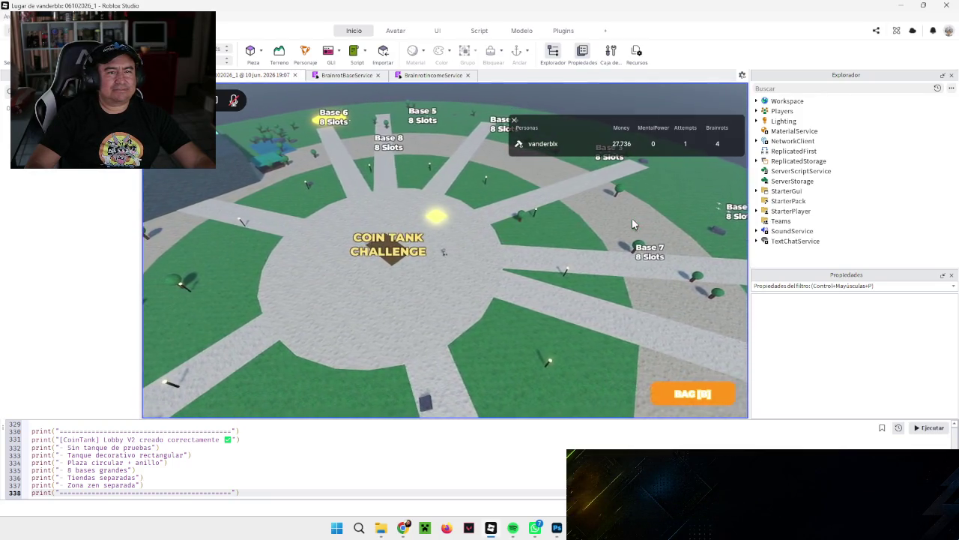
key("Right")
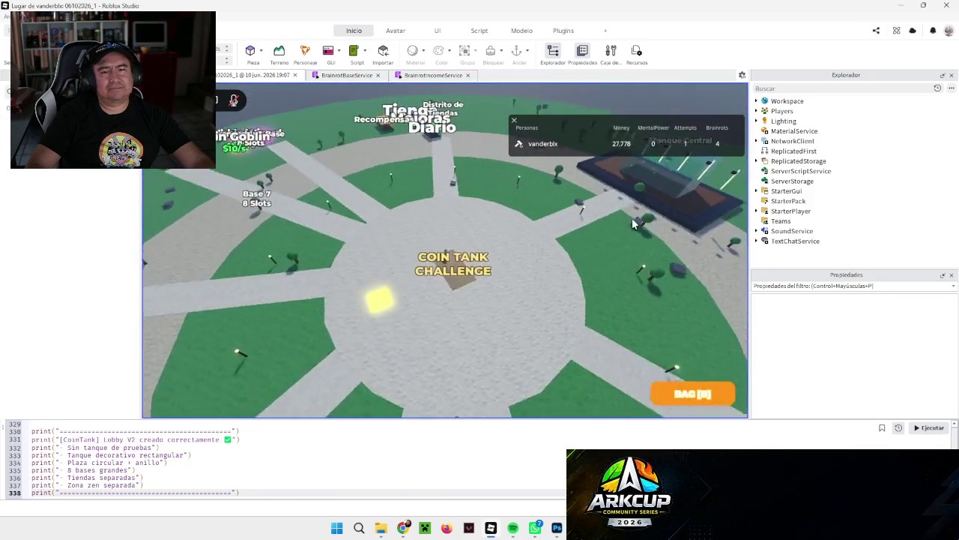
key("Right")
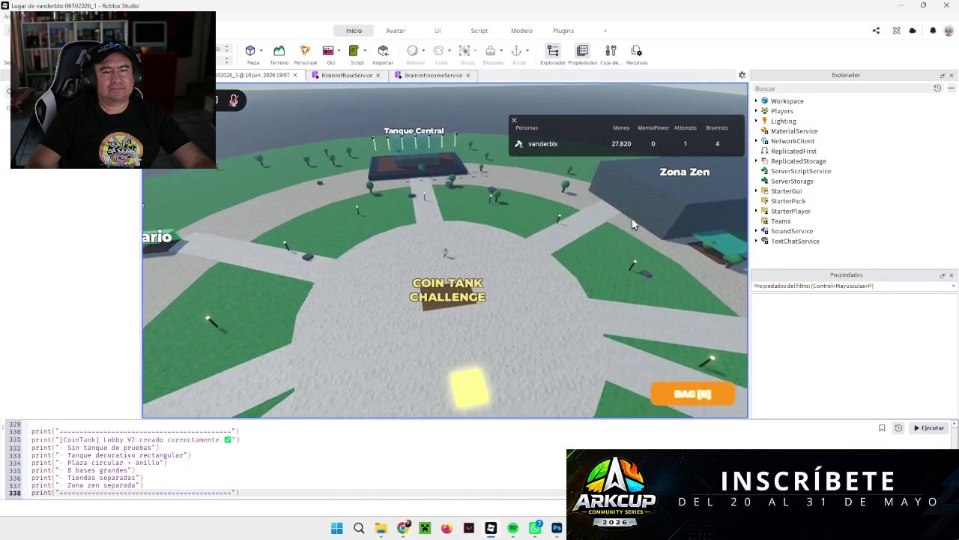
key("Right")
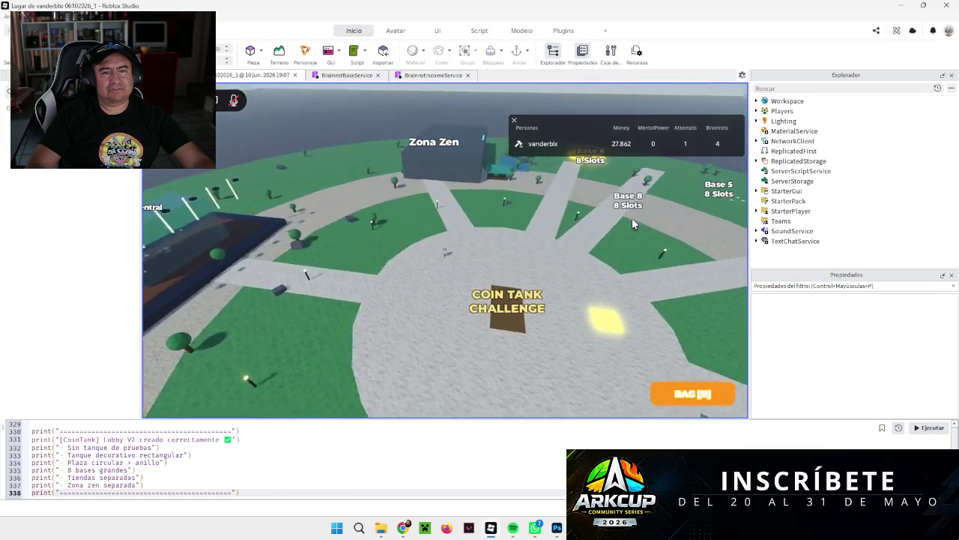
scroll(632, 218, "down", 5)
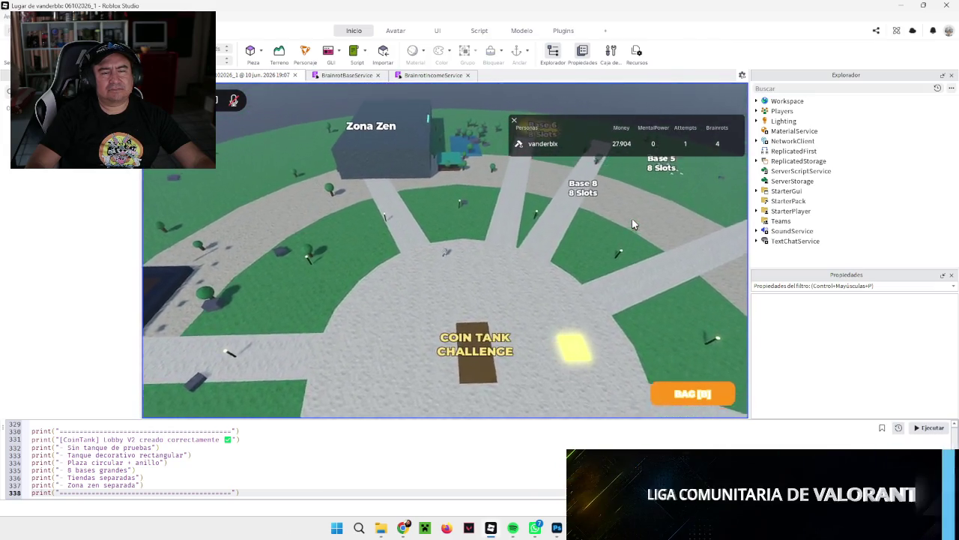
Orbit back around the central plaza, checking base labels toward the player's own base.
key("Left")
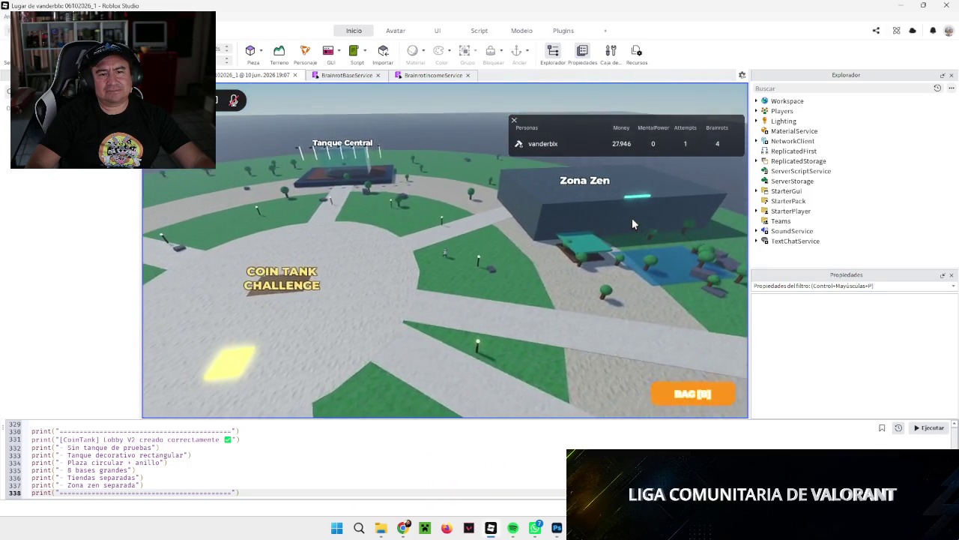
key("Left")
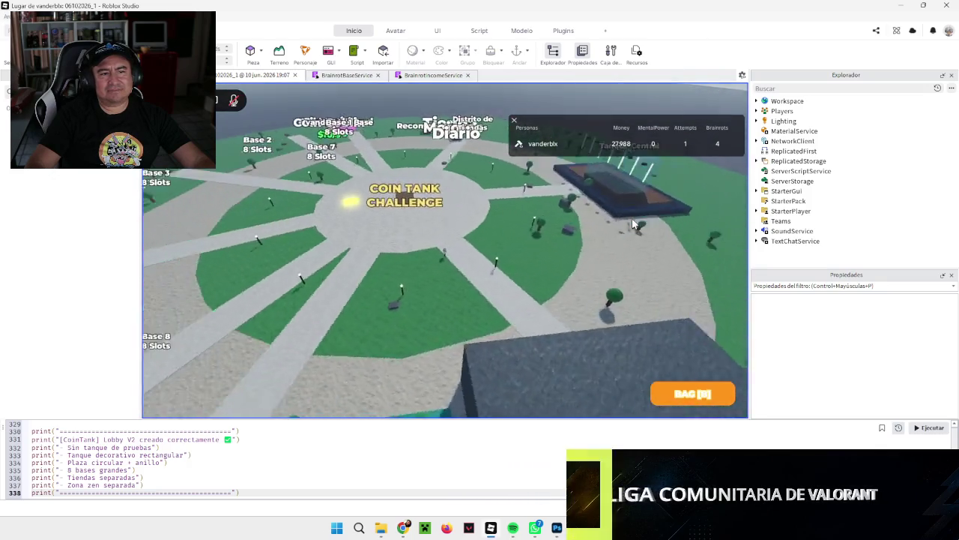
key("Left")
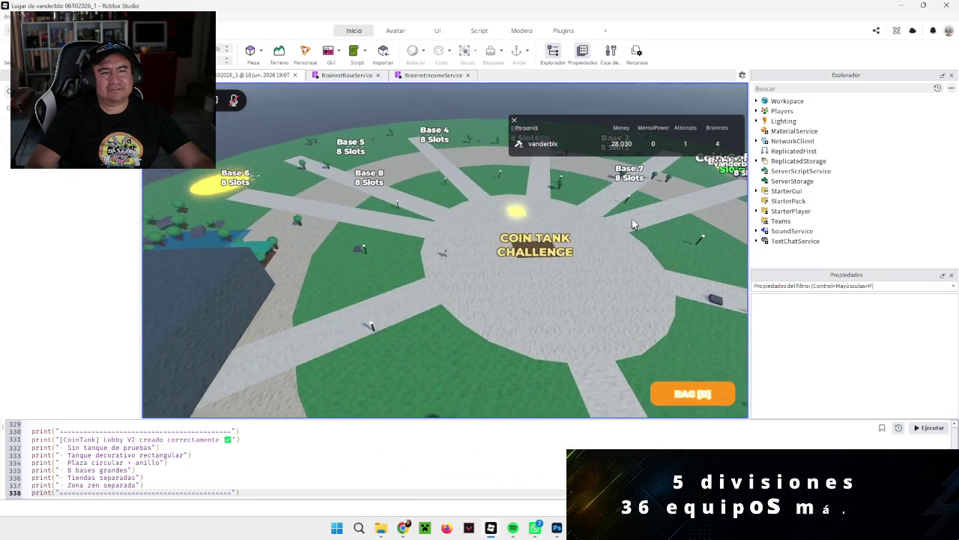
key("Left")
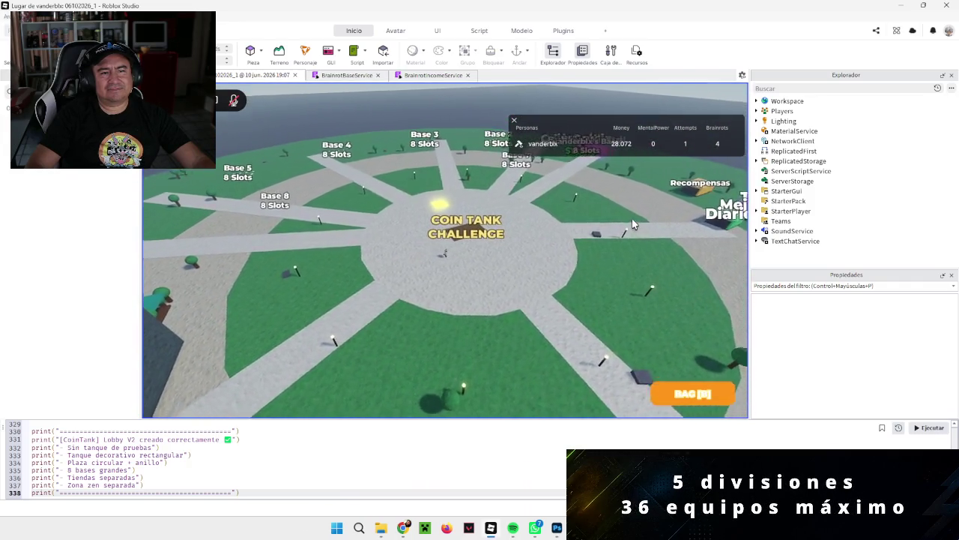
key("Left")
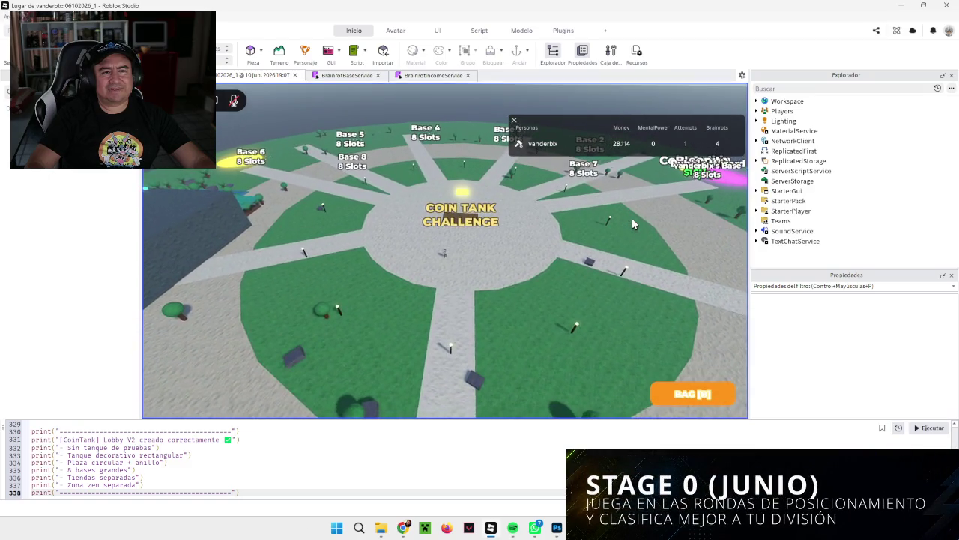
key("Left")
key("Left")
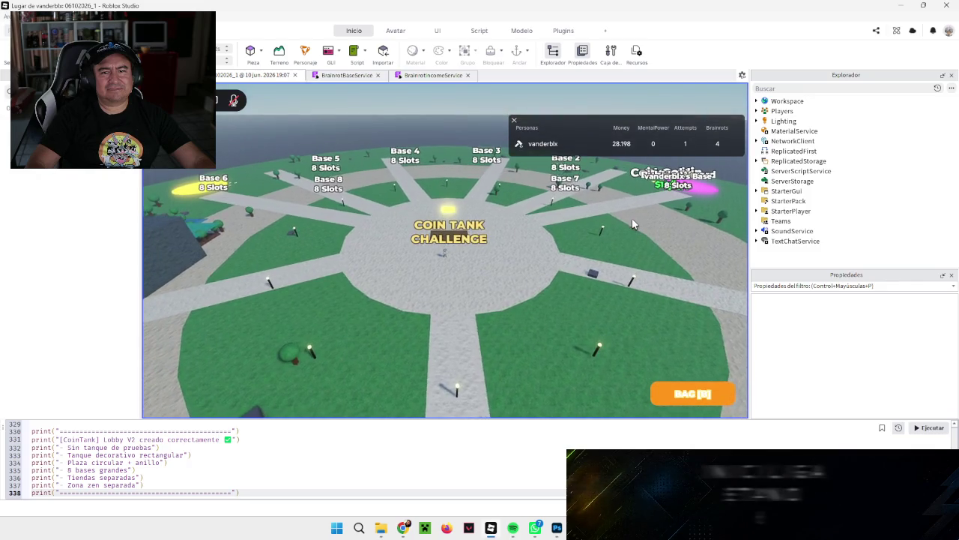
key("Left")
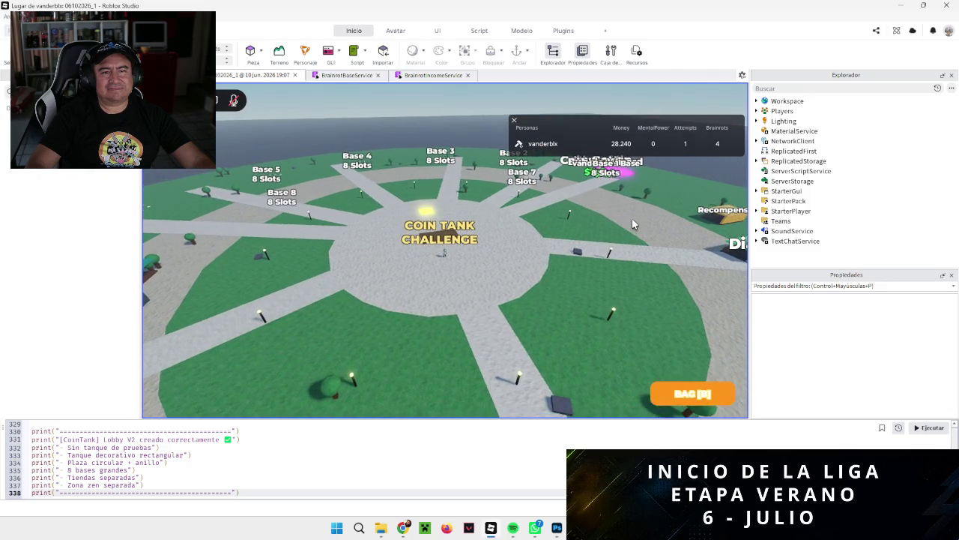
key("Left")
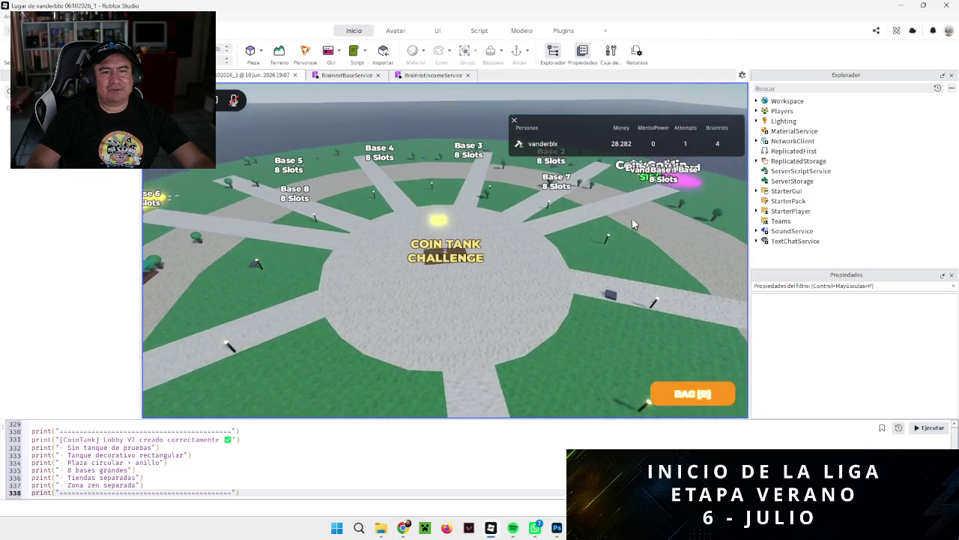
key("Left")
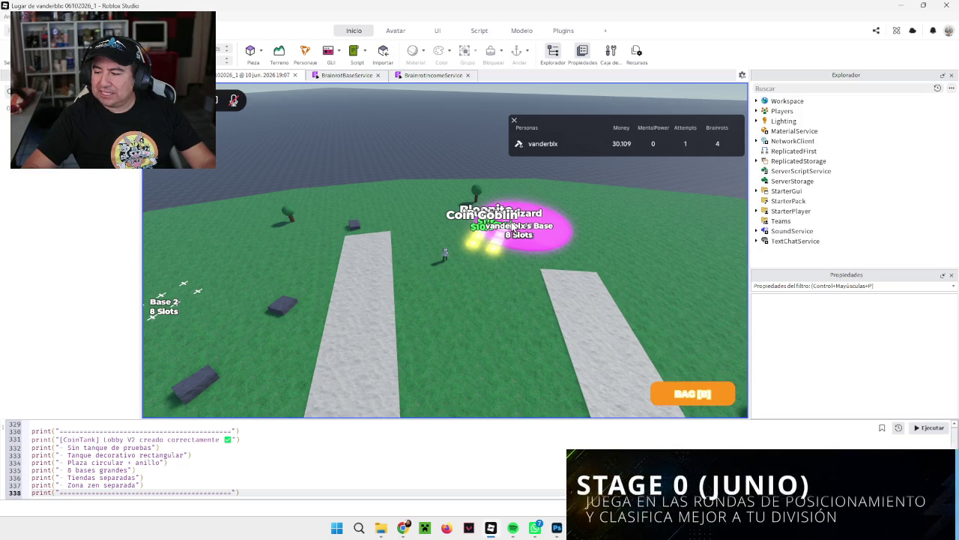
Zoom in on the pink base holding Bloopito, Coin Goblin and Bubble Wizard.
scroll(512, 227, "up", 10)
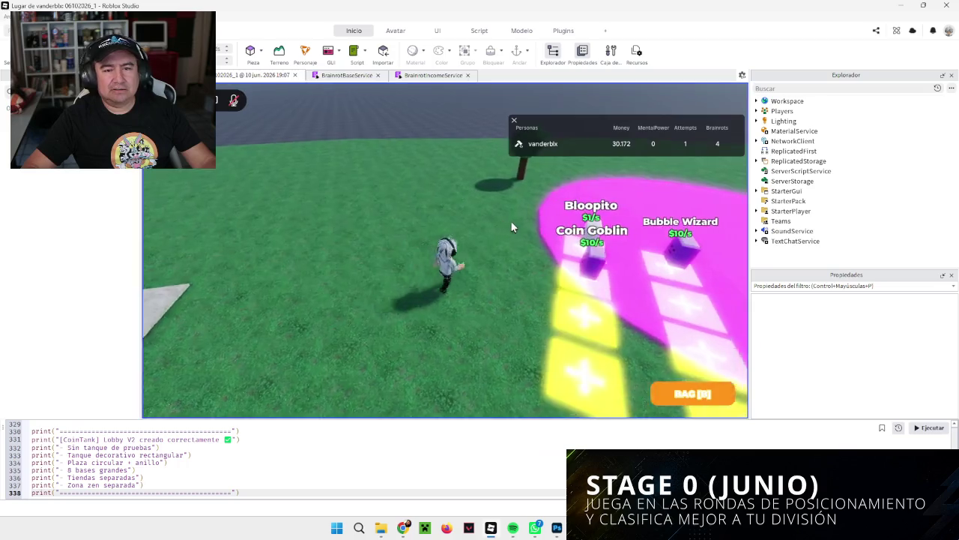
Walk across pink-base slots 2, 3 and 6 to check the Place Brainrot prompts, then zoom out.
key("w")
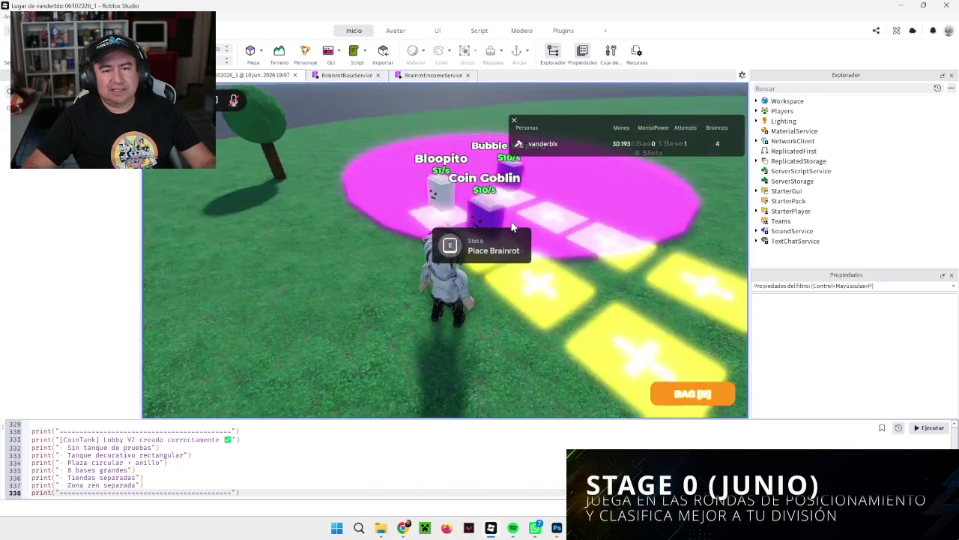
key("w")
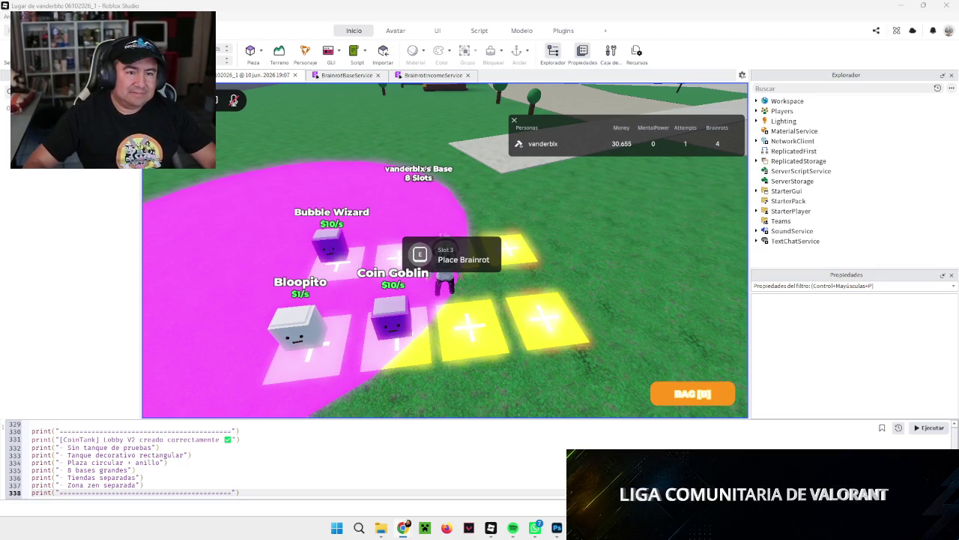
key("d")
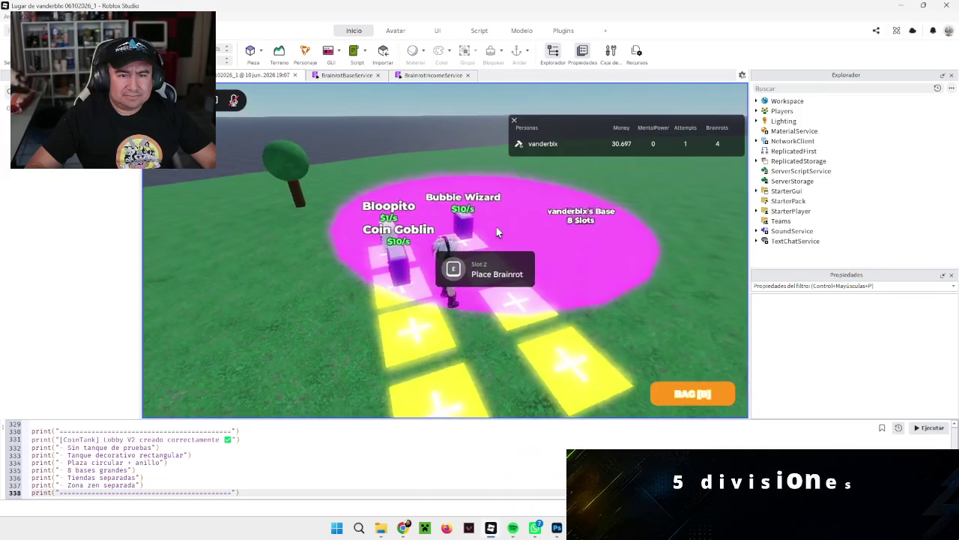
key("w")
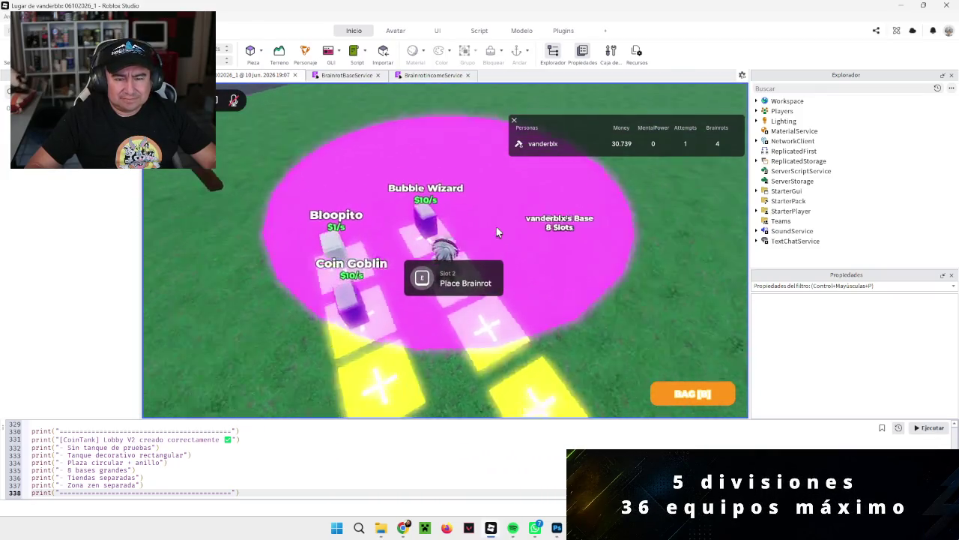
key("a")
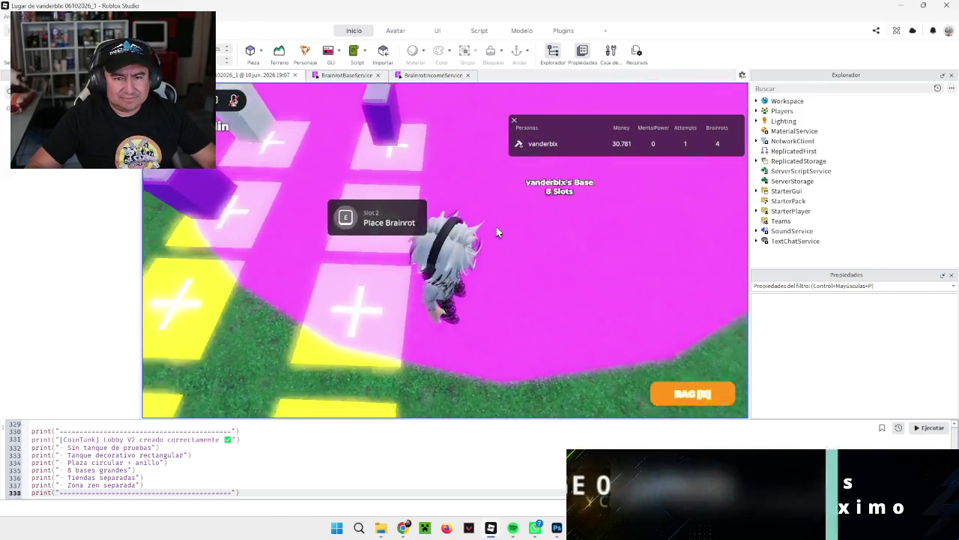
key("d")
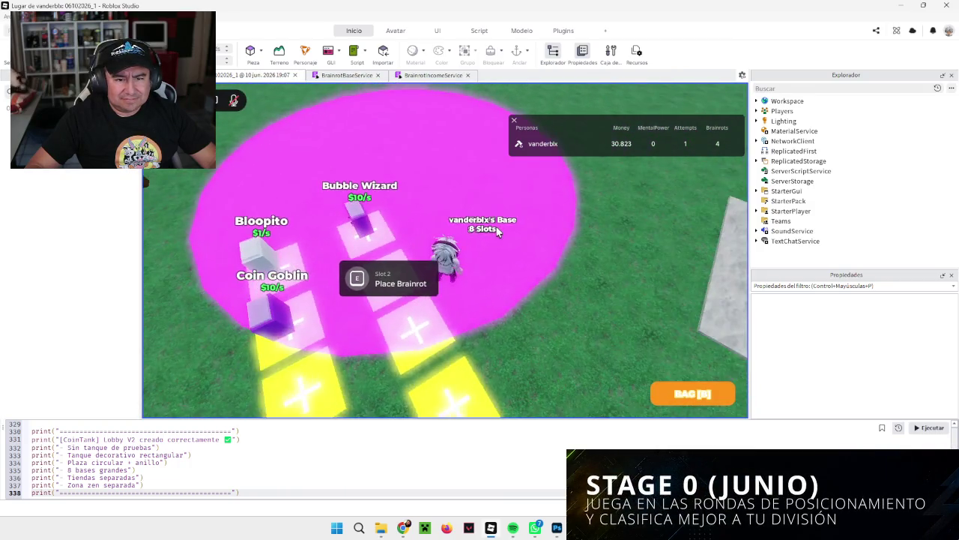
key("s")
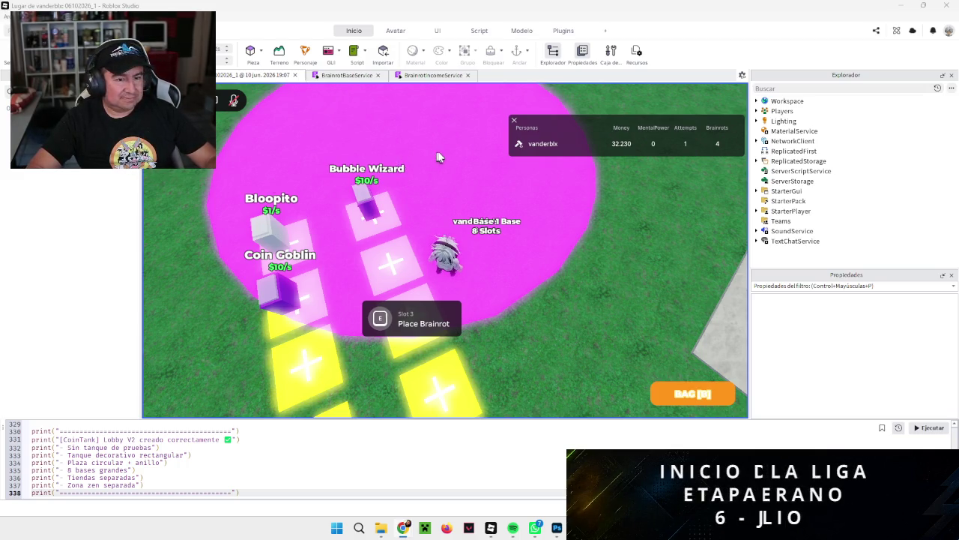
key("Left")
scroll(437, 156, "down", 10)
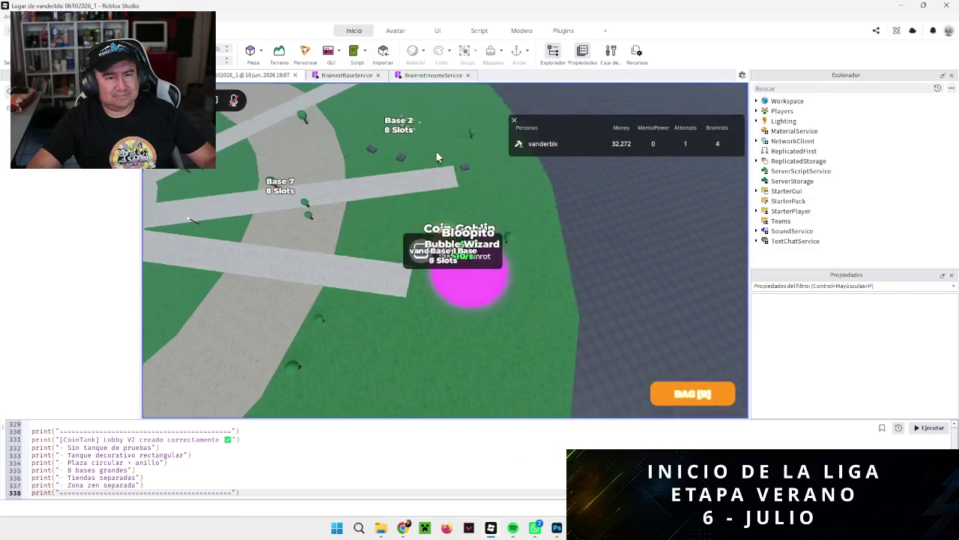
Fly over the lobby inspecting the bases out to Base 8, then hide the player money list.
scroll(437, 157, "down", 5)
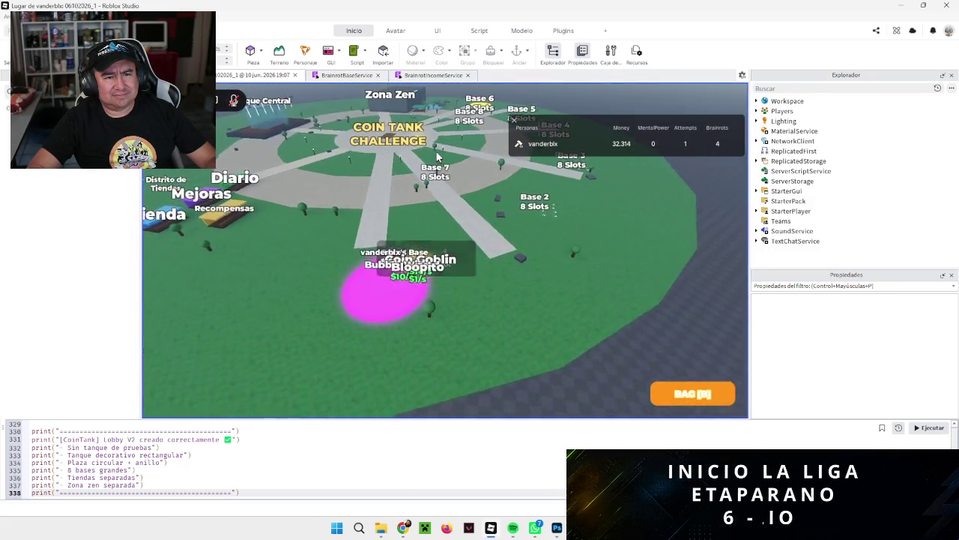
scroll(437, 157, "up", 2)
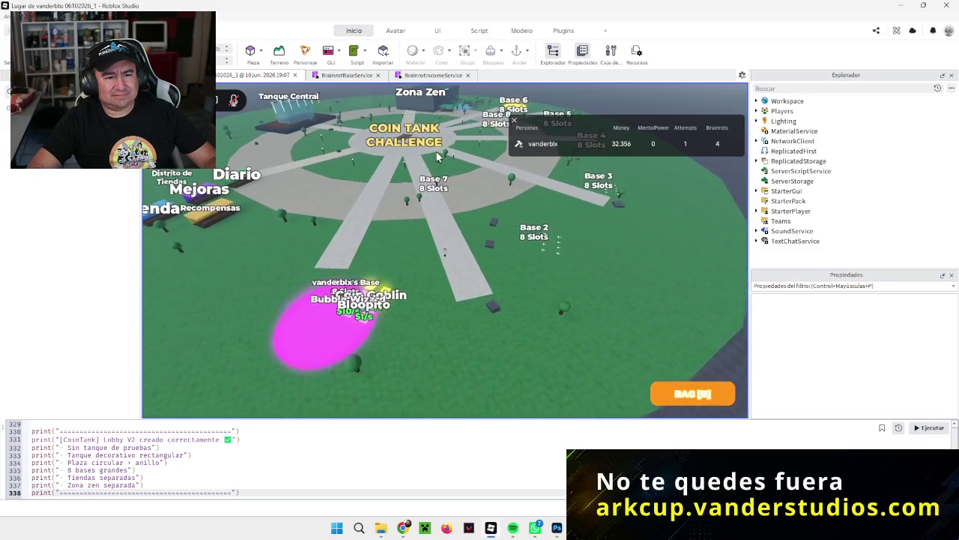
key("w")
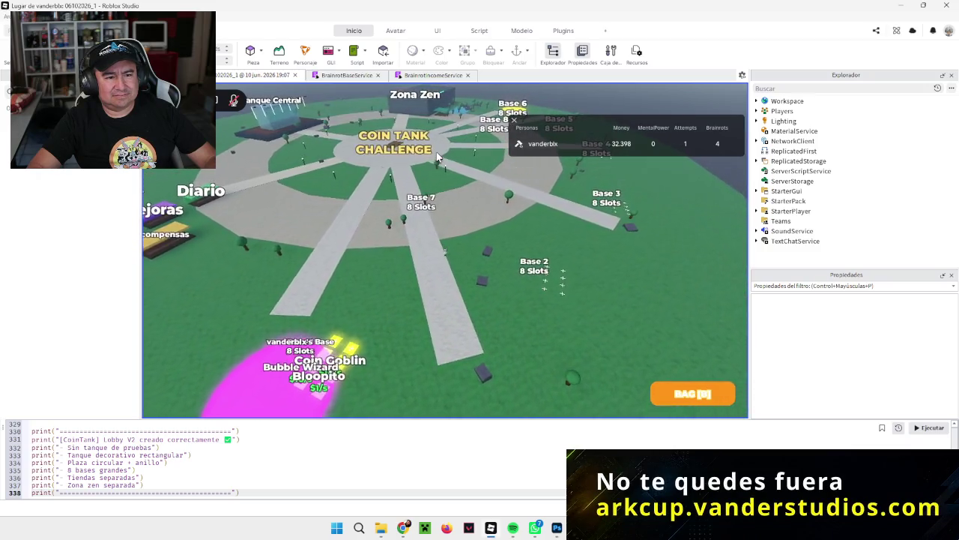
key("d")
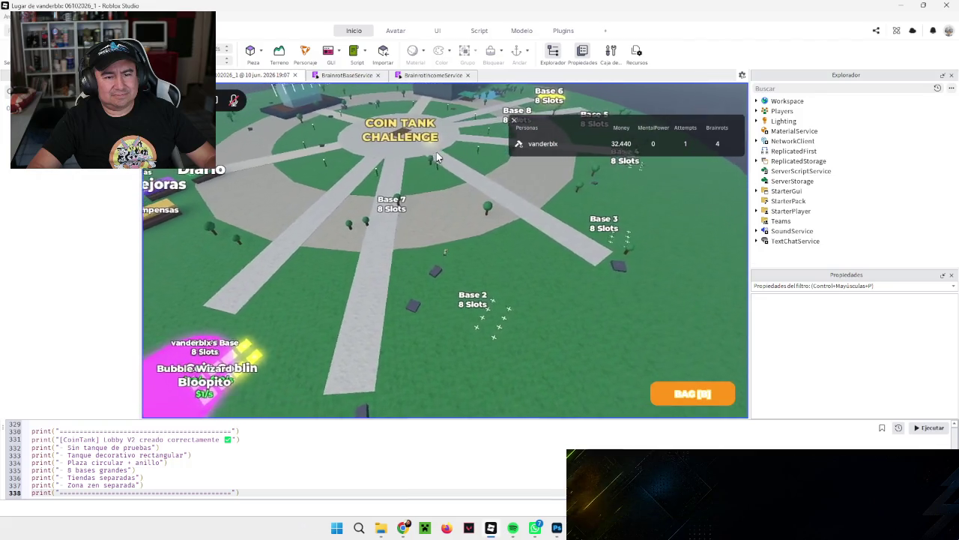
key("s")
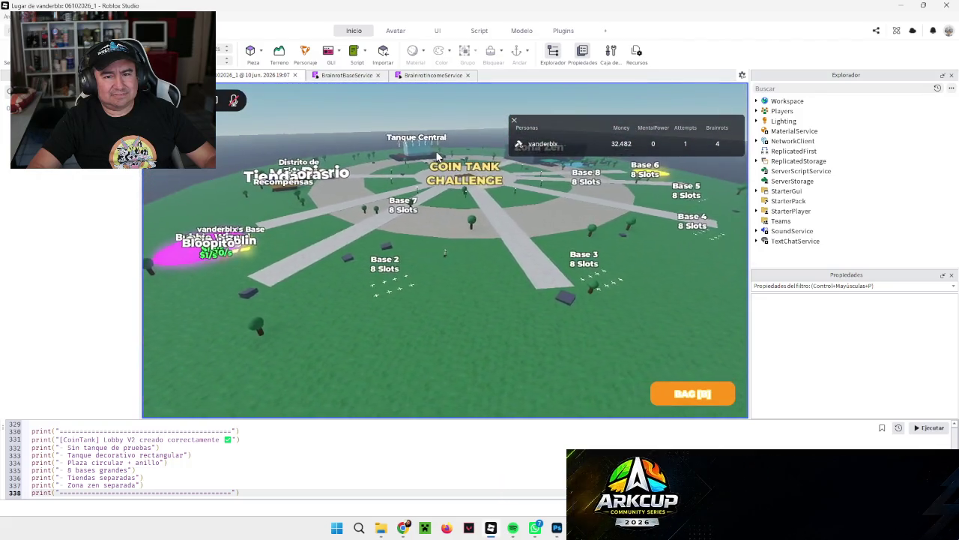
key("d")
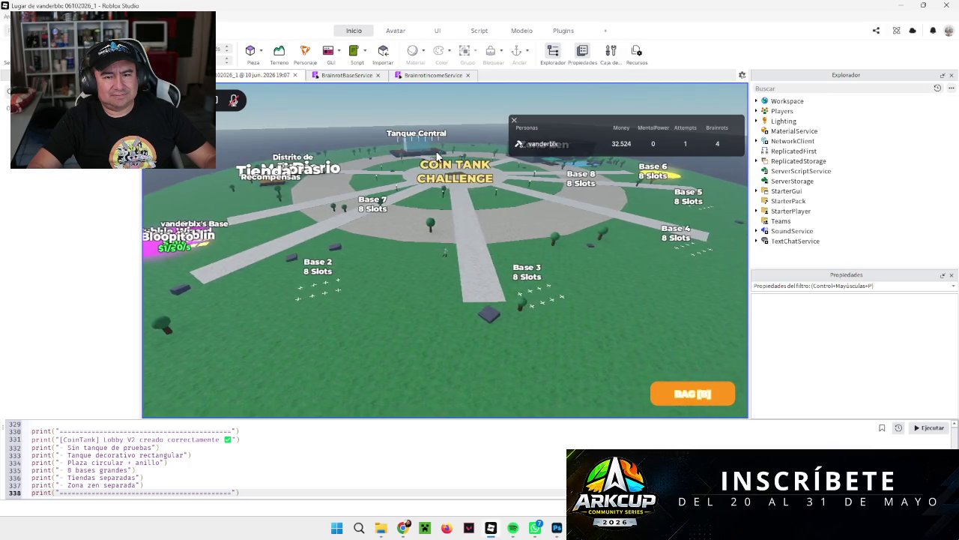
key("d")
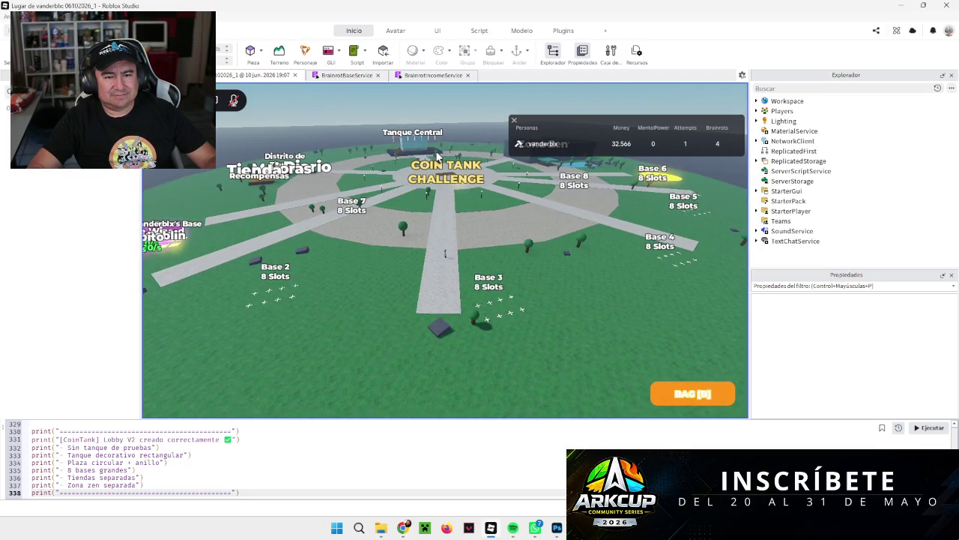
key("a")
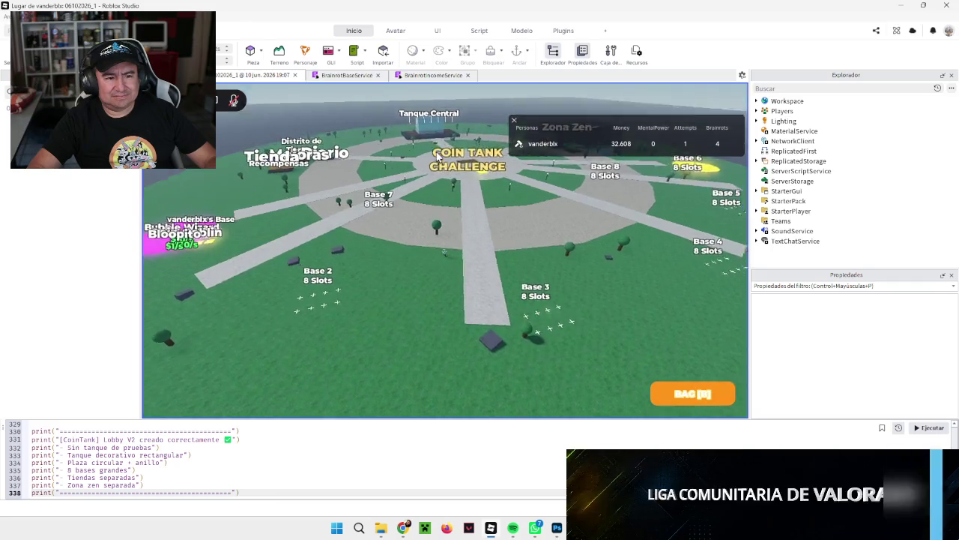
key("d")
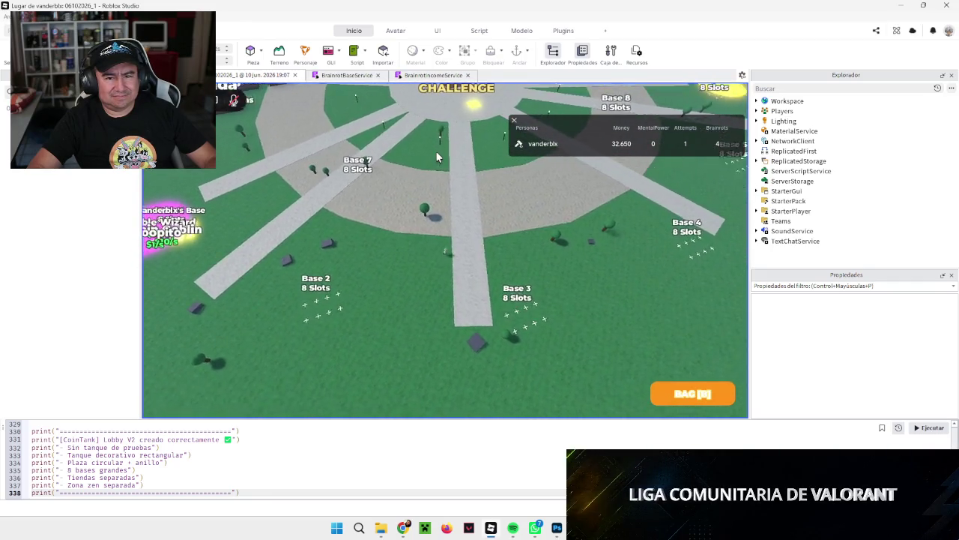
key("d")
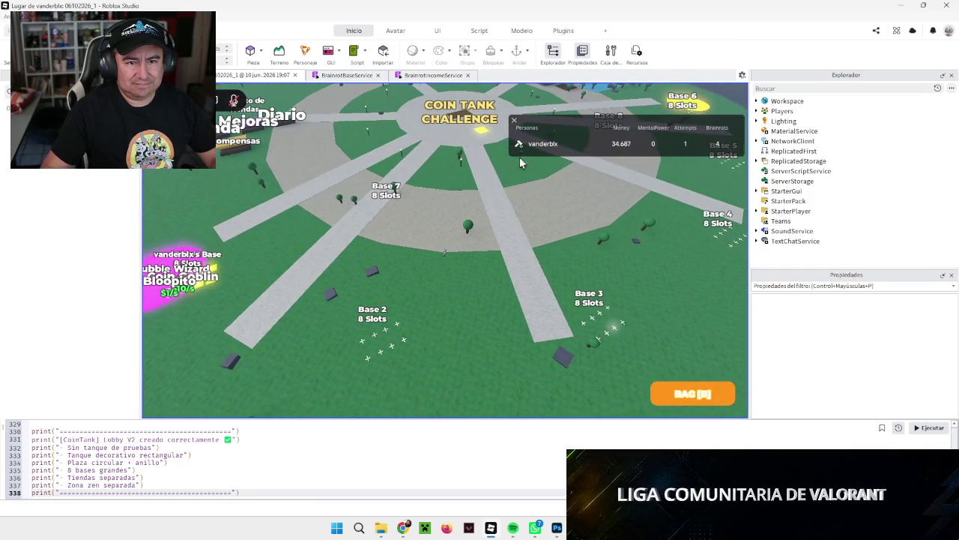
key("Tab")
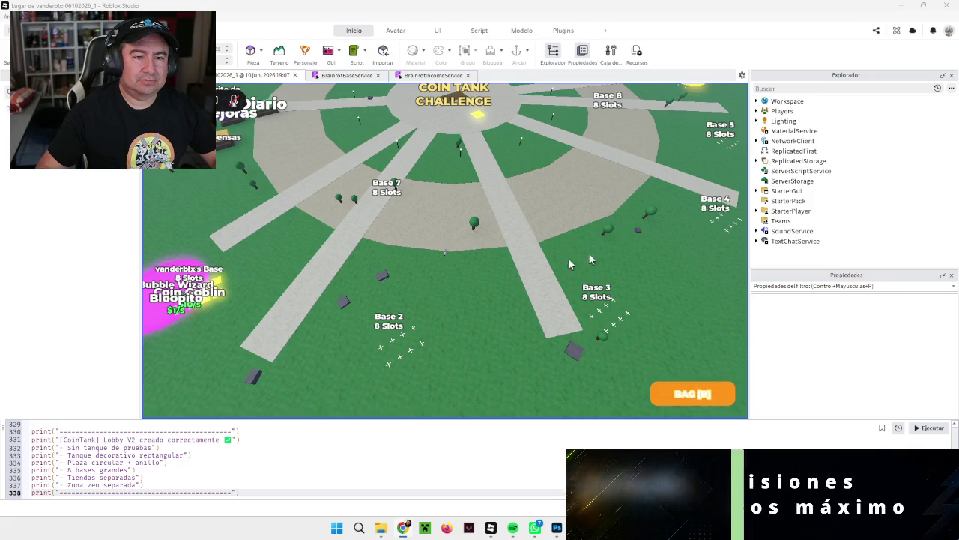
Move around the plaza to view Tanque Central, Zona Zen and the Mejoras and Diario shops.
key("d")
key("a")
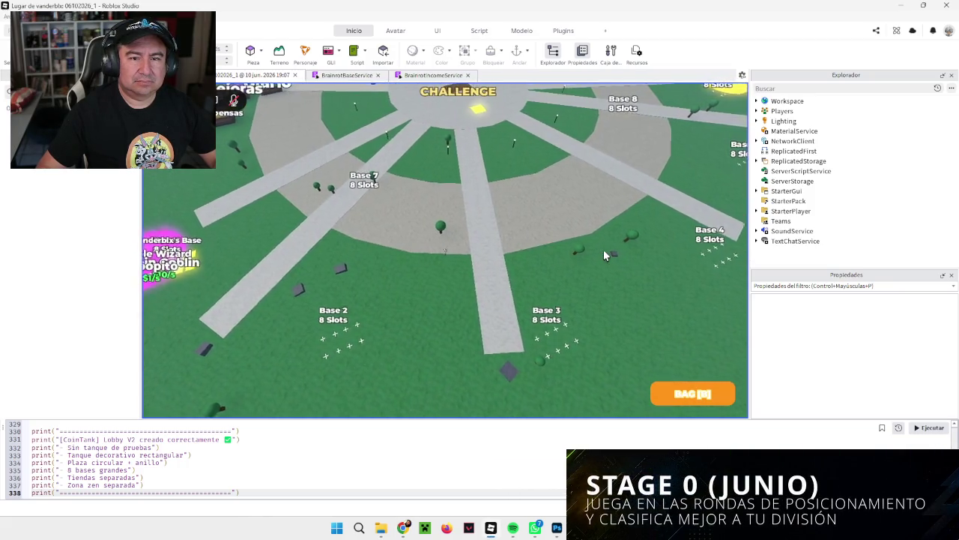
key("w")
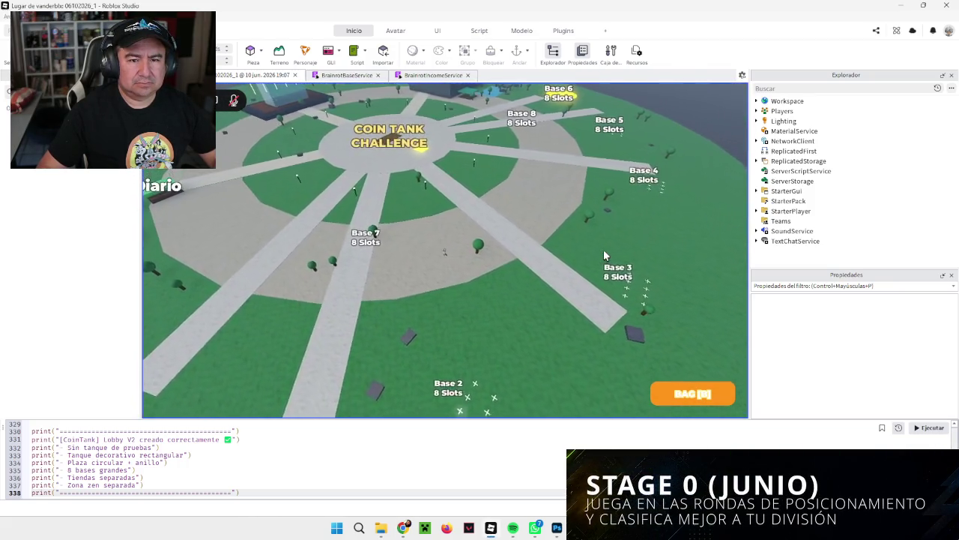
key("Right")
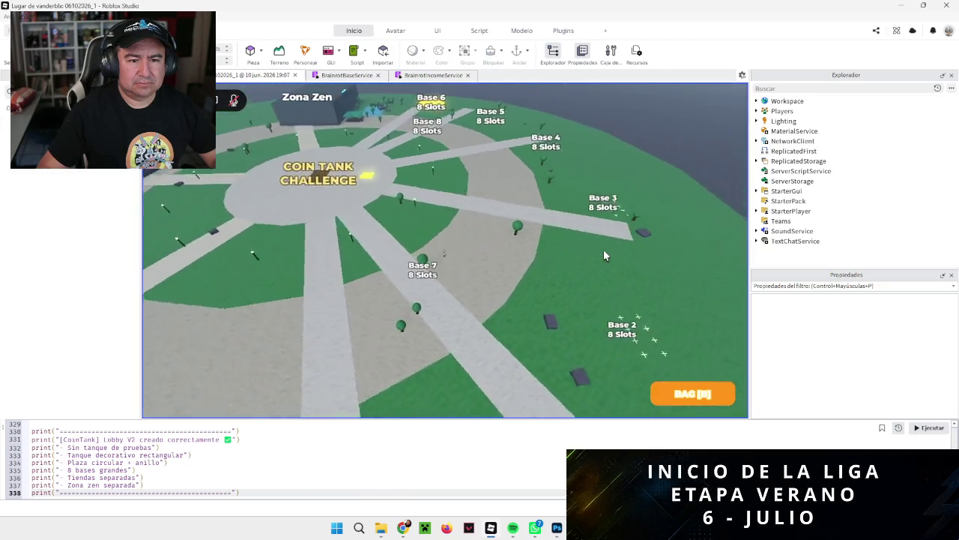
key("a")
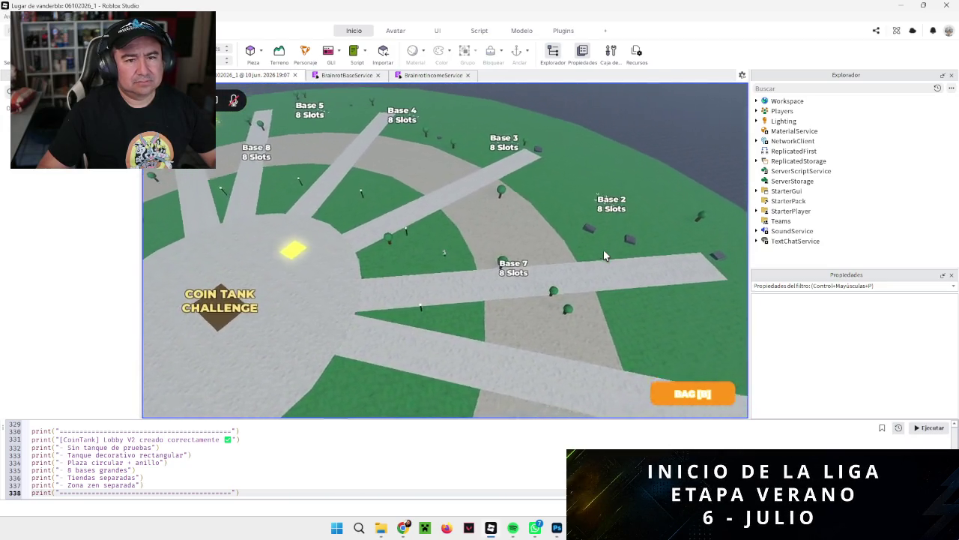
key("a")
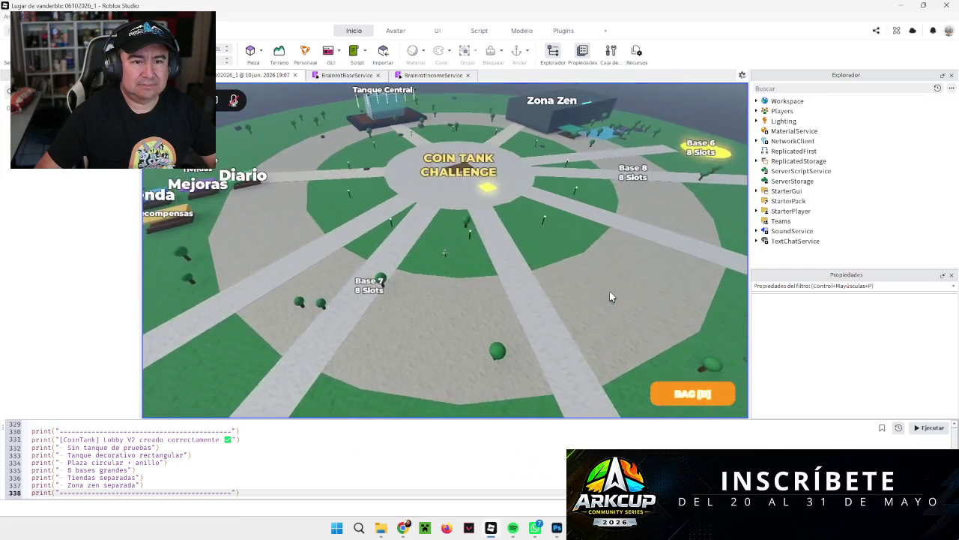
Survey Bases 2 through 5 above the plaza, then switch to the BrainrotIncomeService script tab.
key("a")
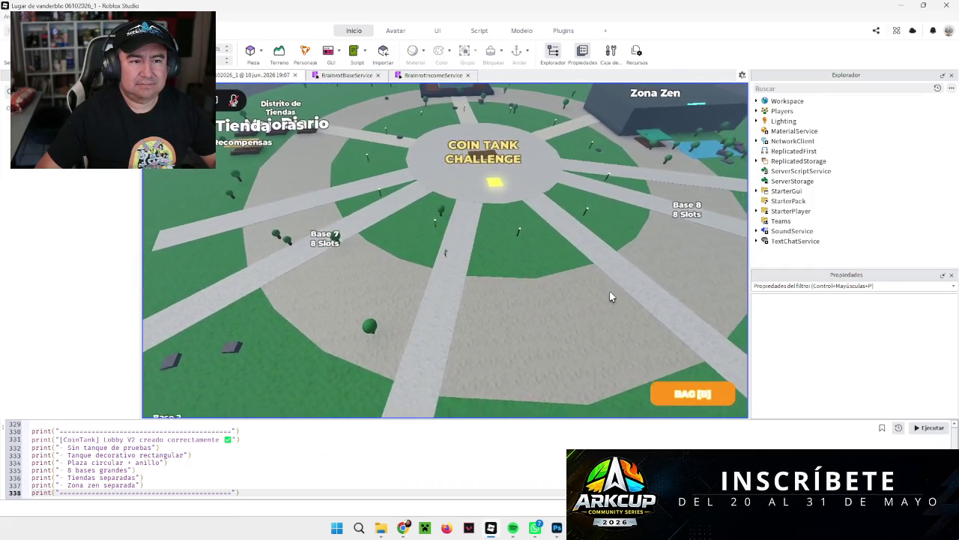
key("d")
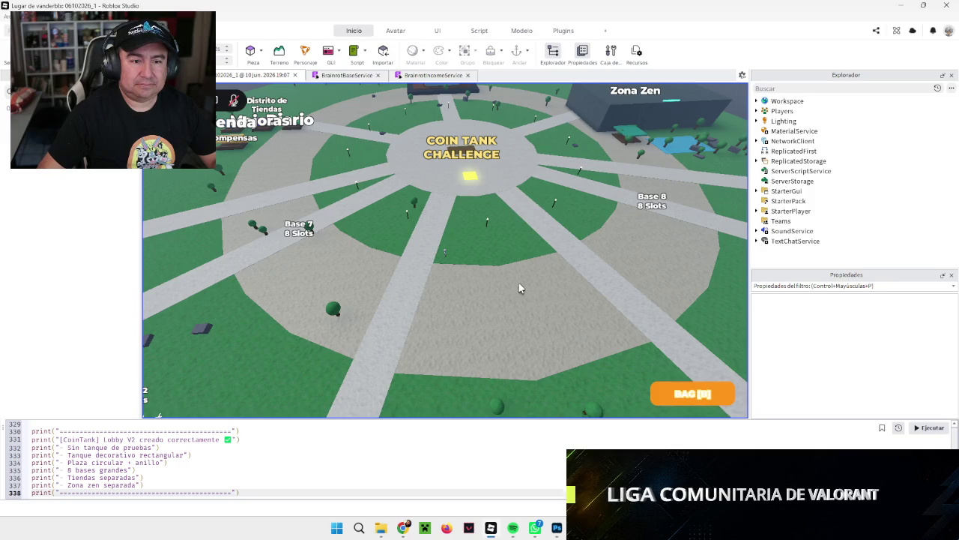
key("s")
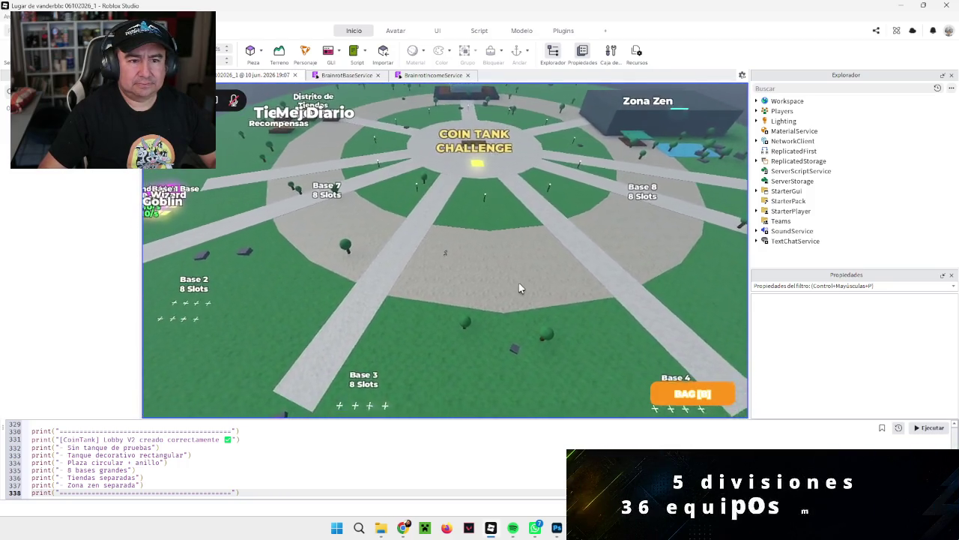
key("s")
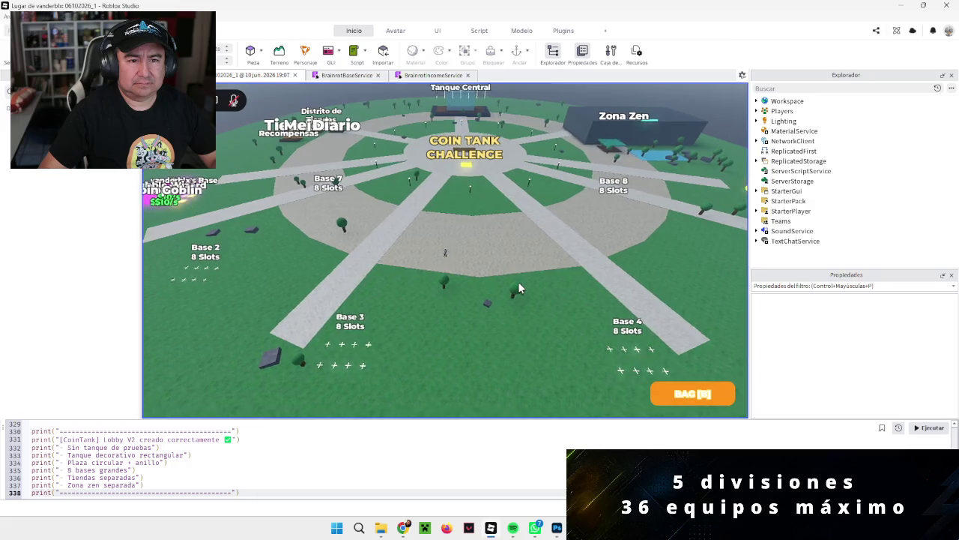
key("d")
key("s")
key("w")
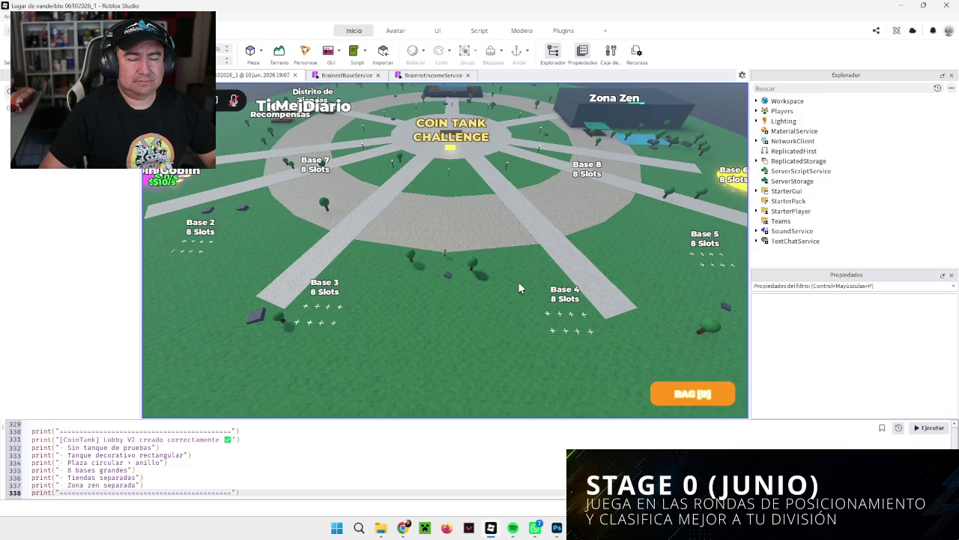
scroll(520, 288, "down", 2)
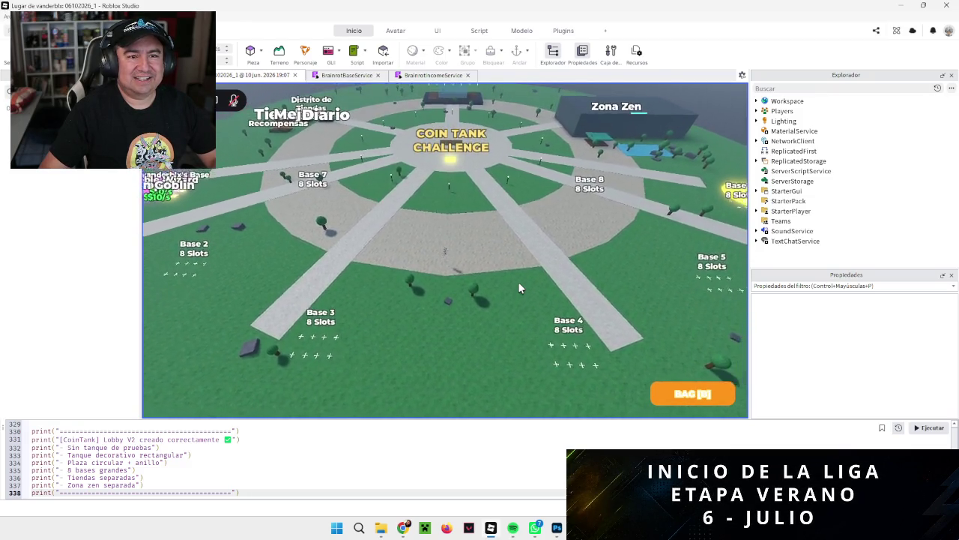
scroll(520, 288, "up", 1)
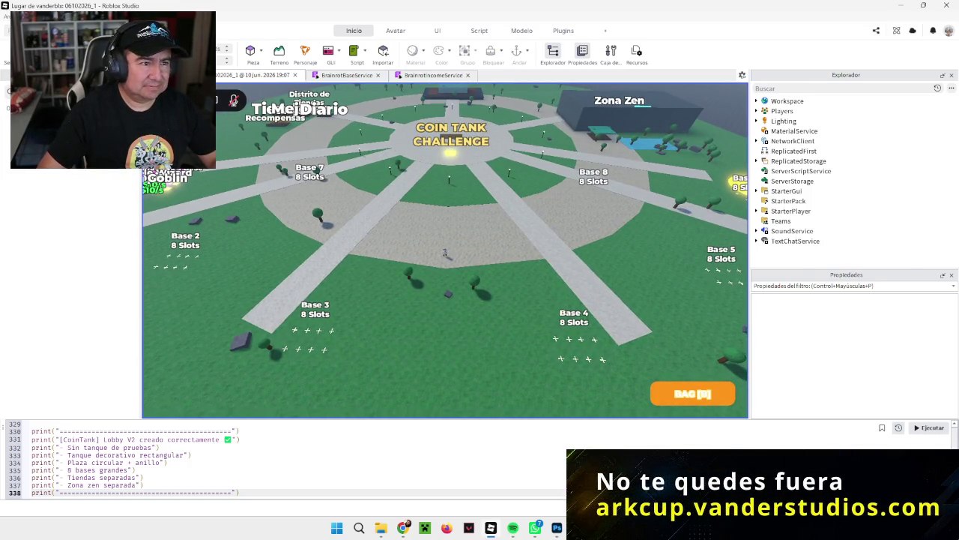
left_click(433, 75)
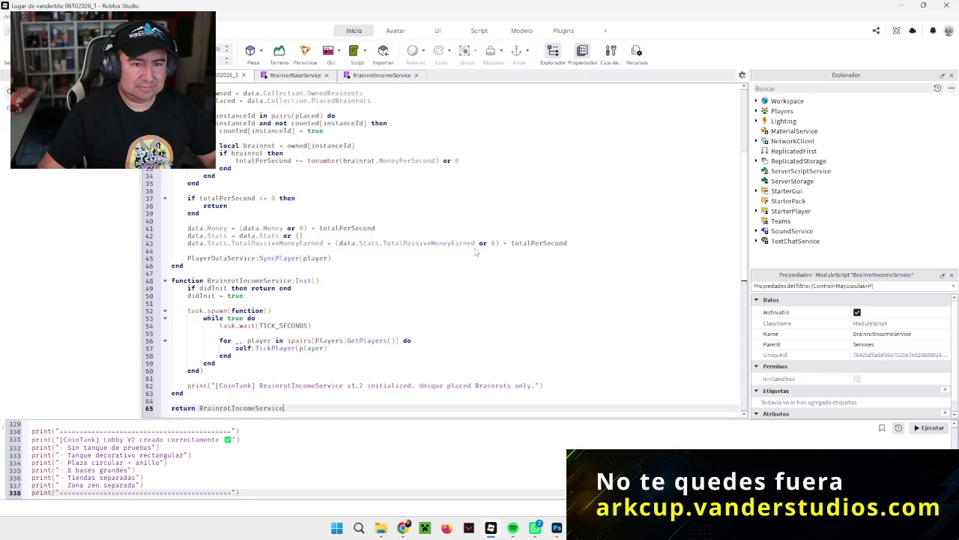
Leave the BrainrotIncomeService script and show the lobby viewport with all eight bases.
key("F5")
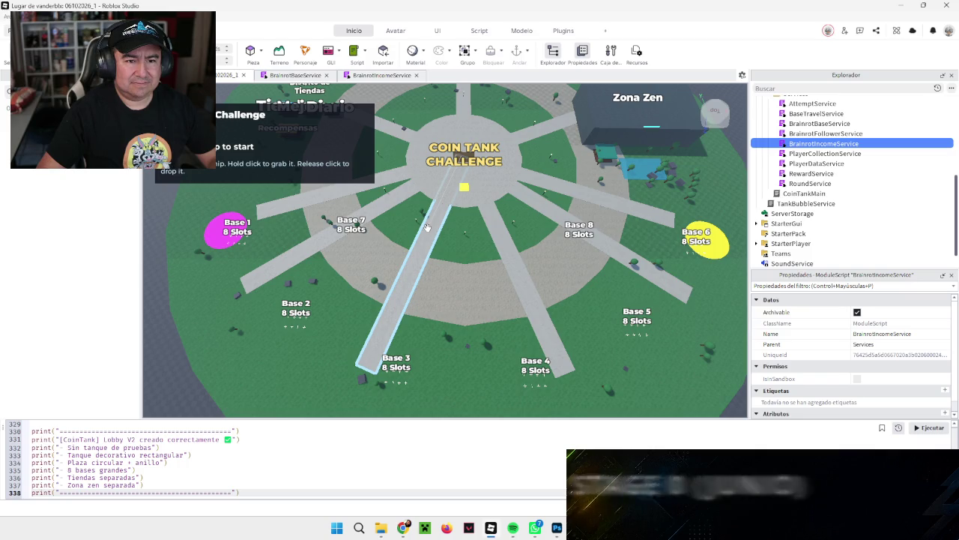
Inspect the IslandGrass ground part, then the Path_4 and Path_5 road parts.
left_click(397, 360)
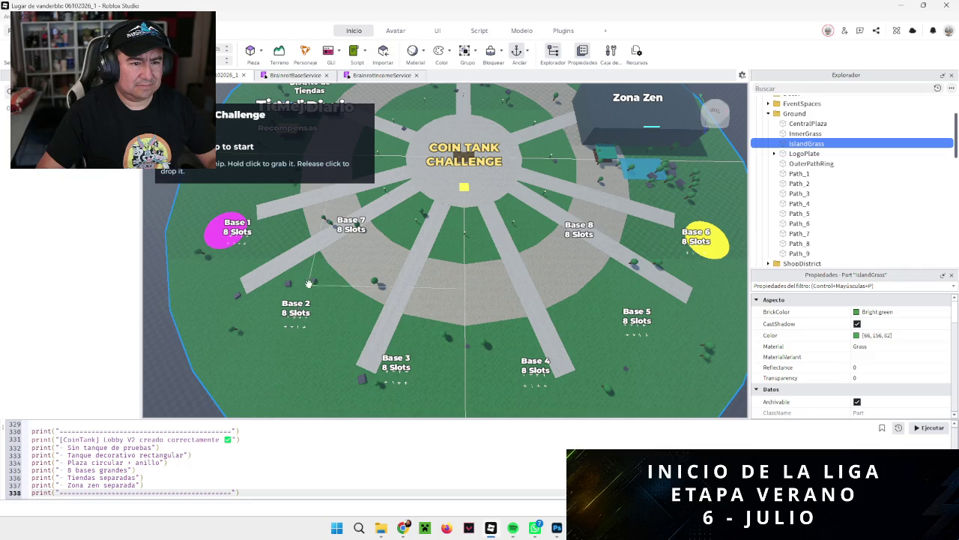
left_click(297, 262)
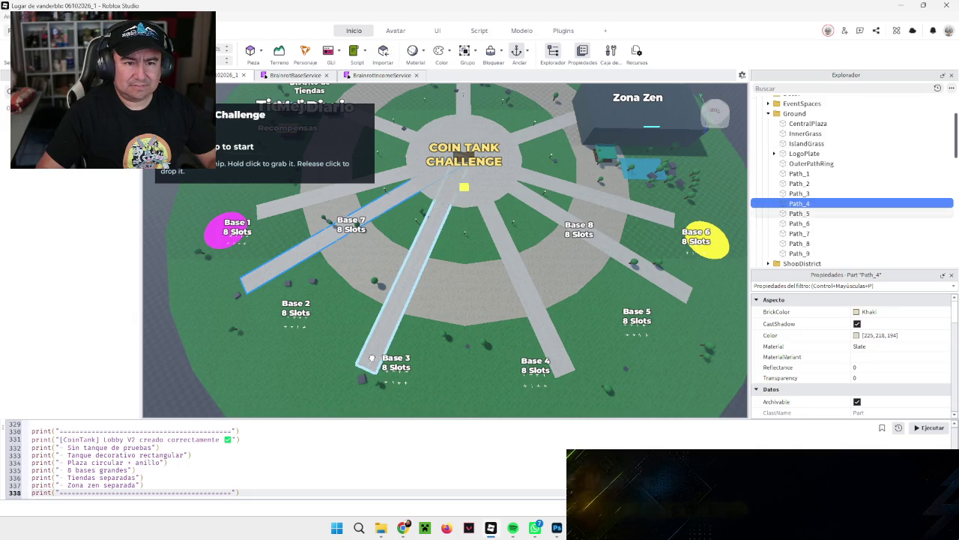
left_click(370, 358)
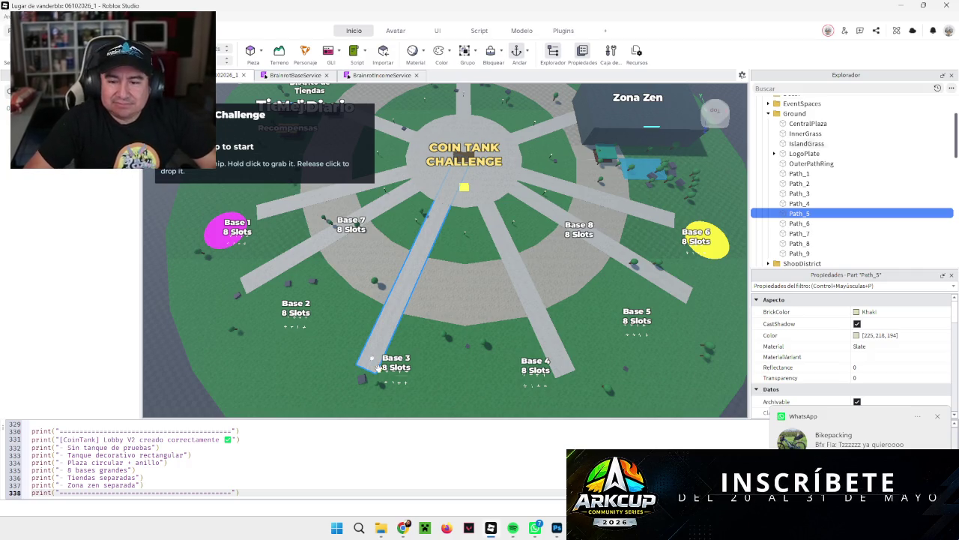
Zoom into the central plaza and start a play test of the lobby.
mouse_move(513, 528)
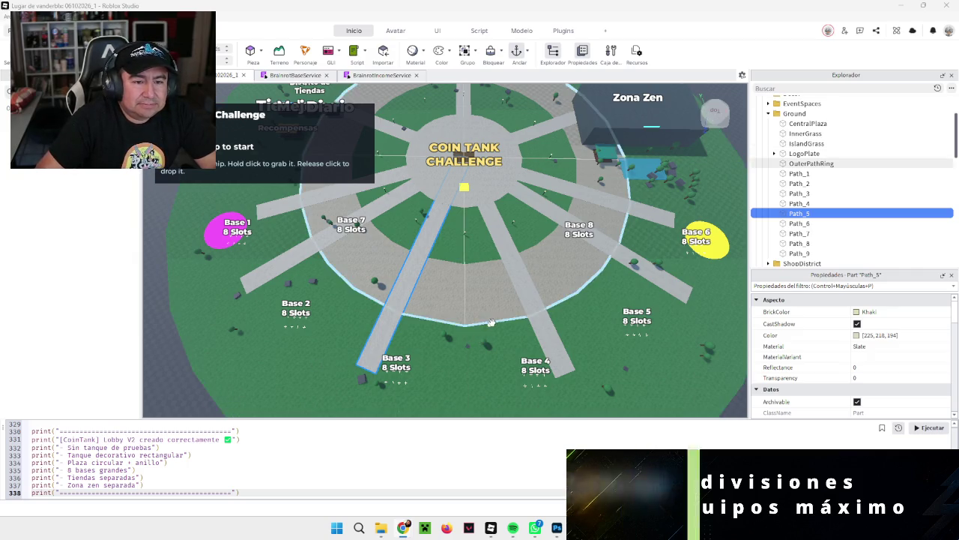
scroll(492, 322, "up", 4)
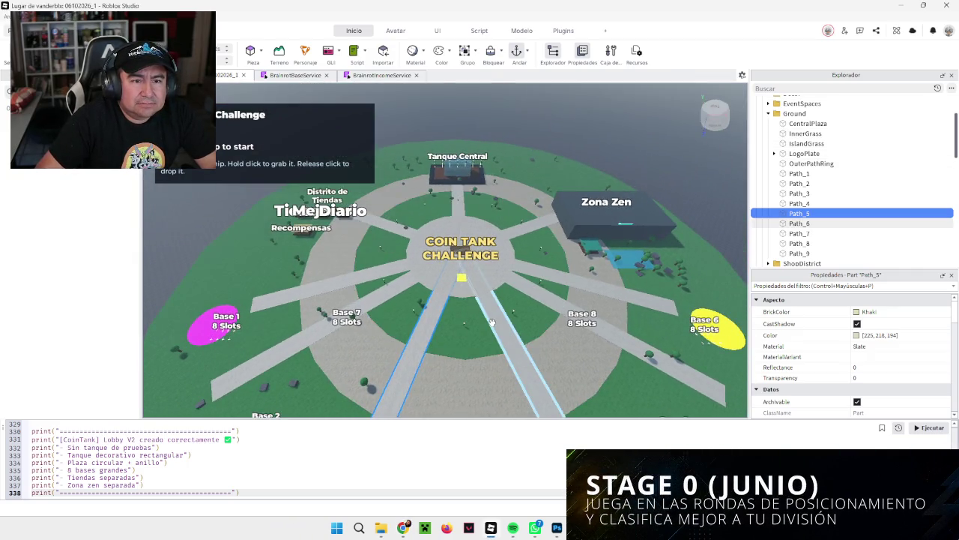
scroll(492, 322, "up", 3)
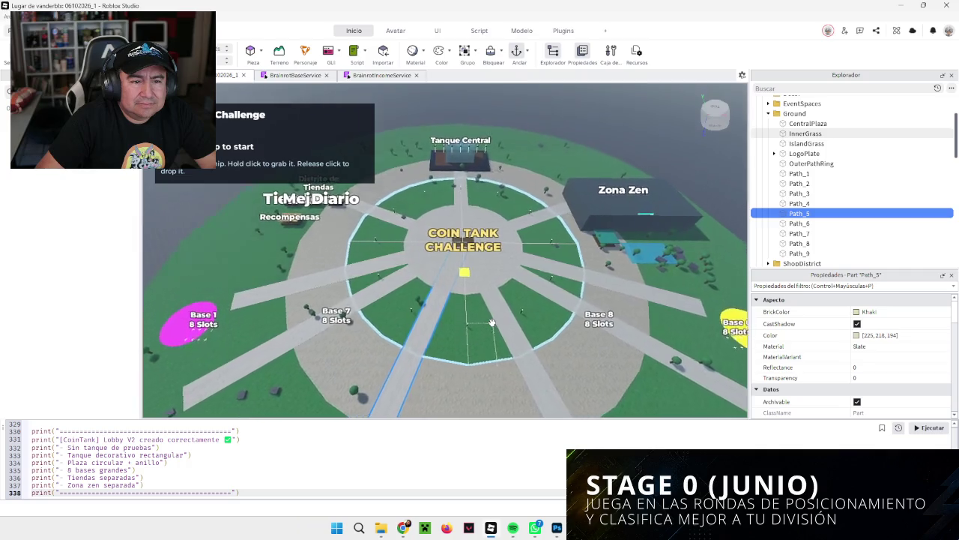
scroll(492, 323, "up", 5)
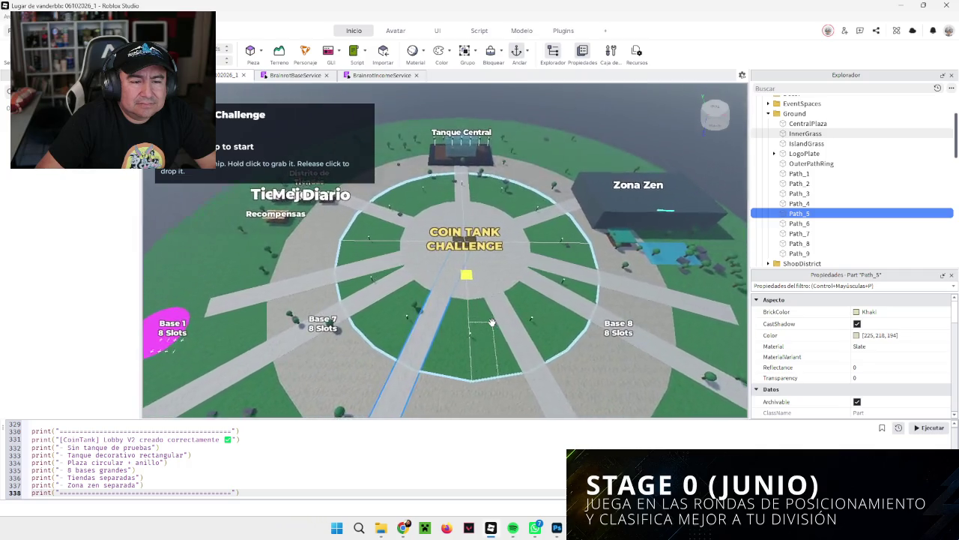
scroll(492, 323, "up", 4)
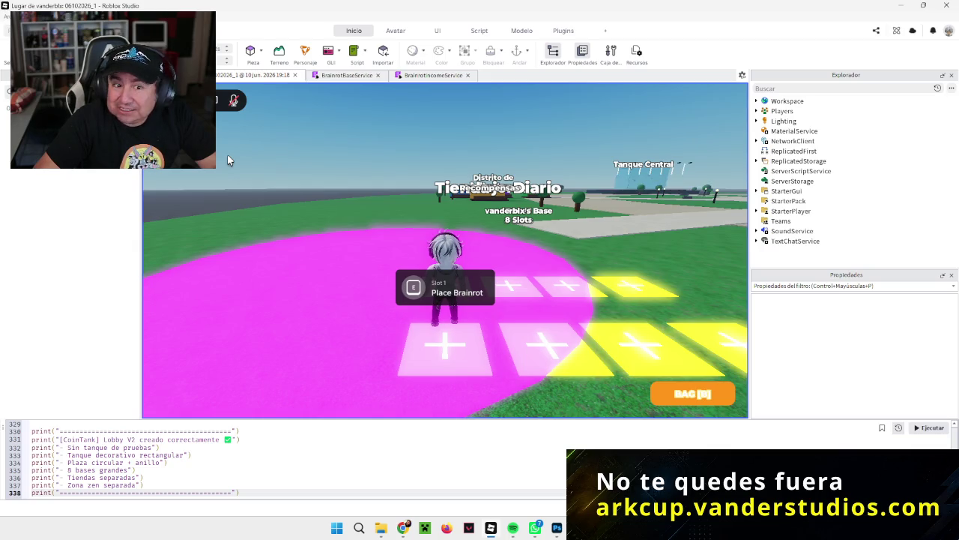
Walk the avatar off its pink base onto the grass and along the stone path toward the plaza.
key("w")
key("w")
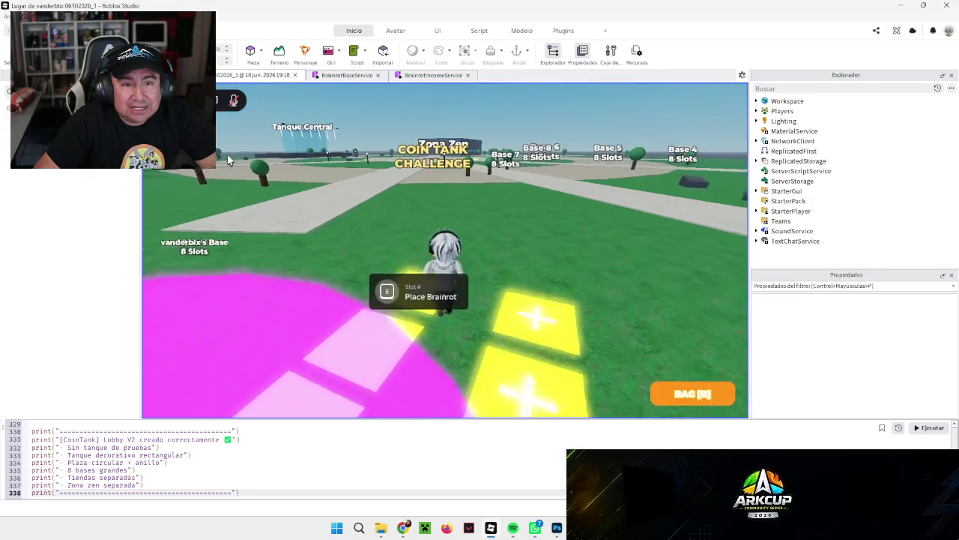
key("w")
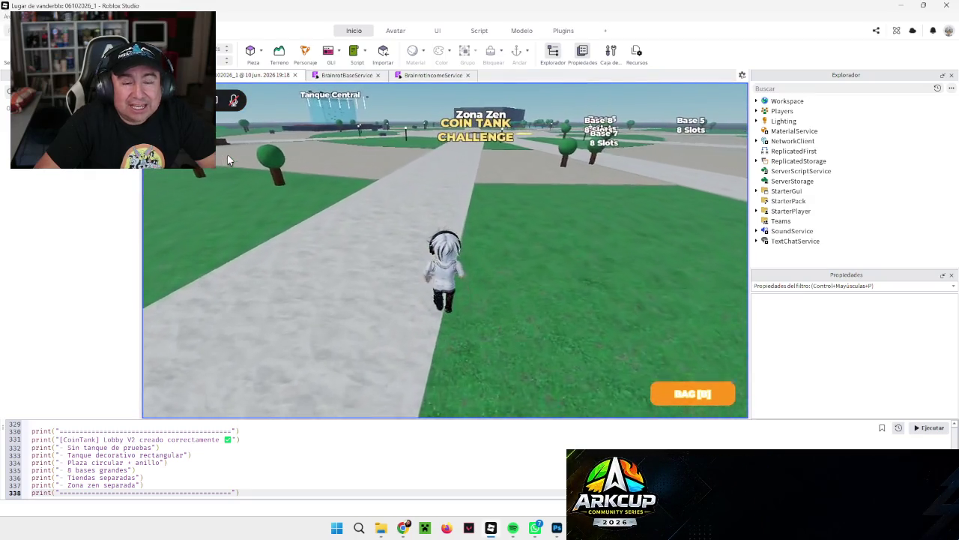
key("w")
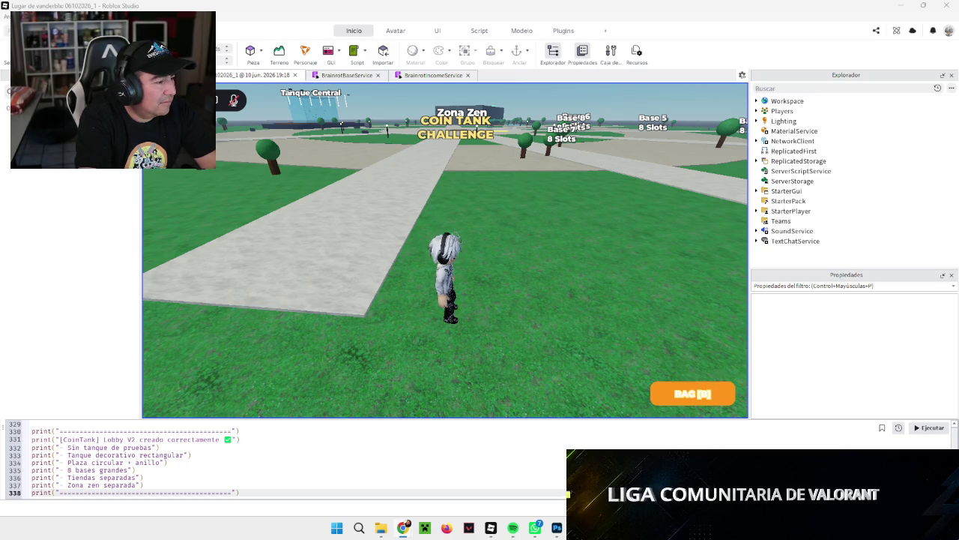
key("w")
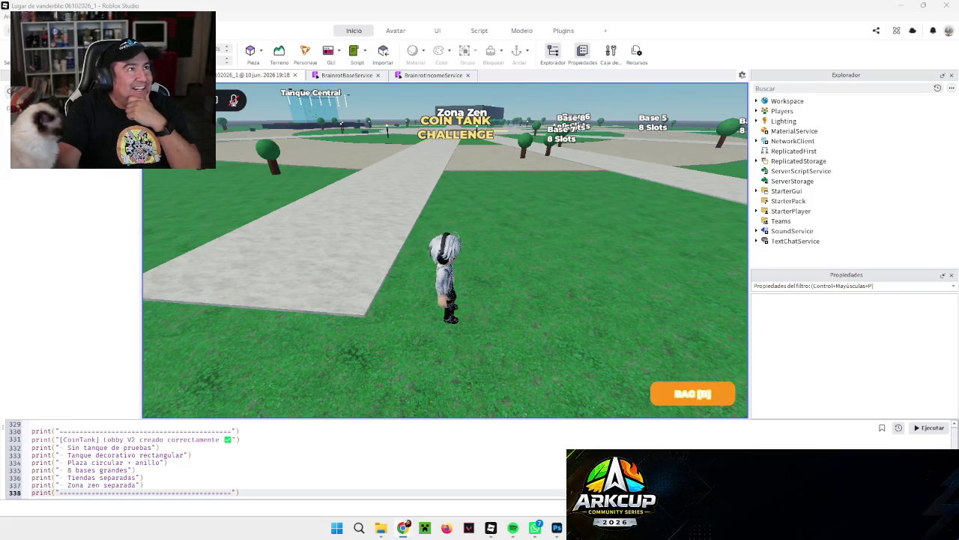
Bring the Chrome window with the Twitch stream and chat to the front during the play test.
key("alt+Tab")
mouse_move(506, 266)
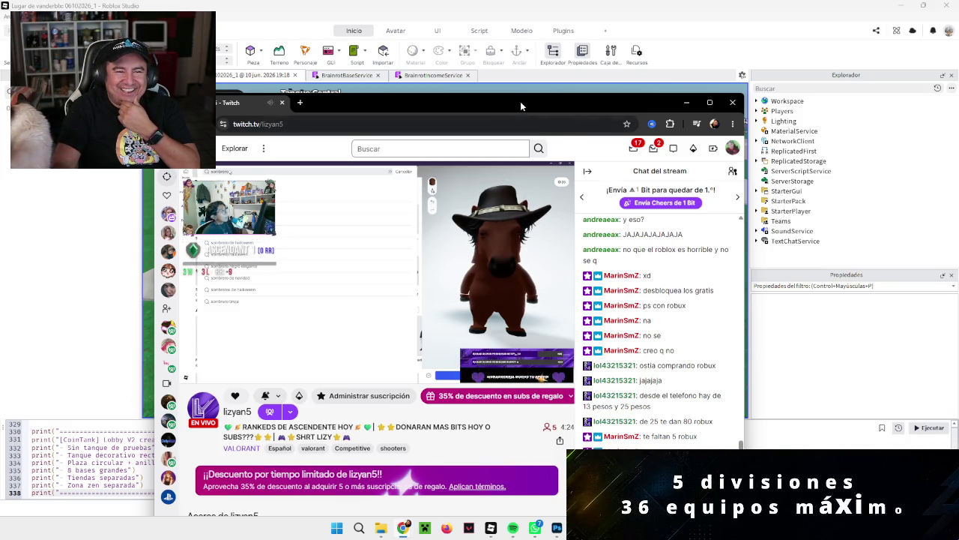
Minimize the Twitch window and select the Path_5 walkway part in Roblox Studio.
left_click(687, 102)
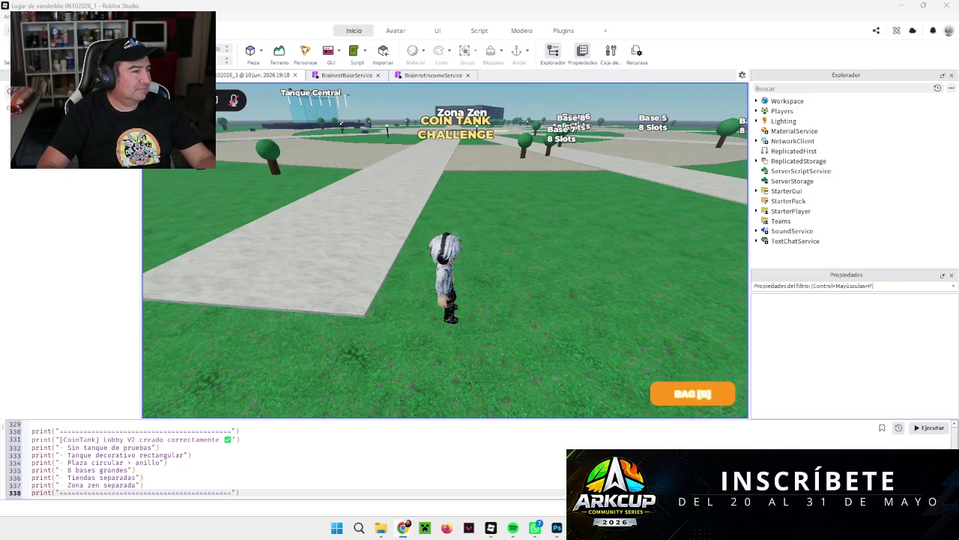
left_click(341, 124)
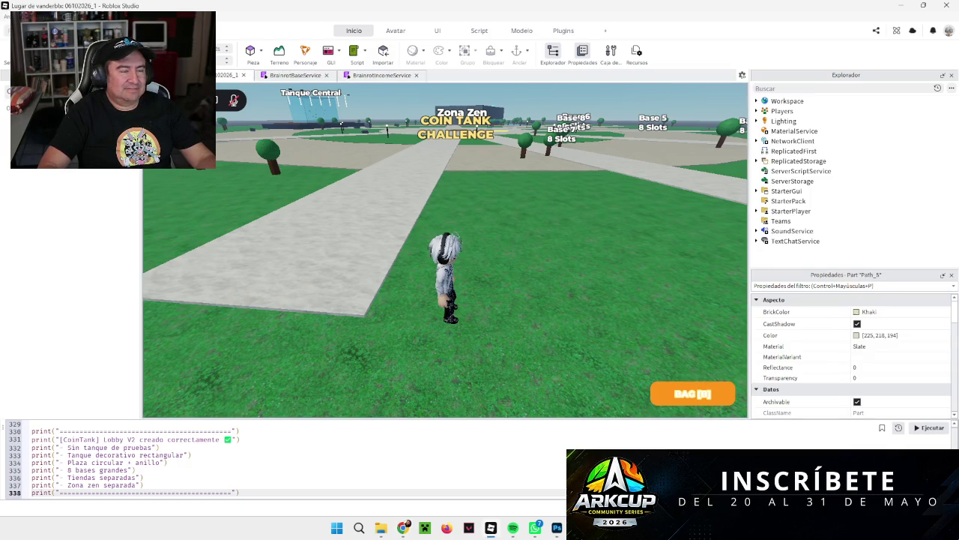
Stop the play test and replace the Lobby V2 script with the Lobby V3 builder code.
key("shift+F5")
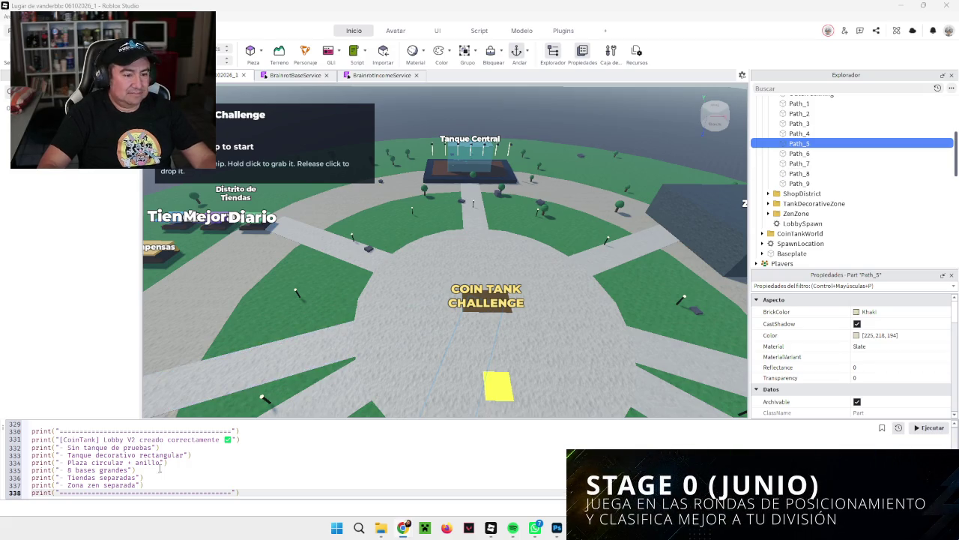
key("ctrl+a")
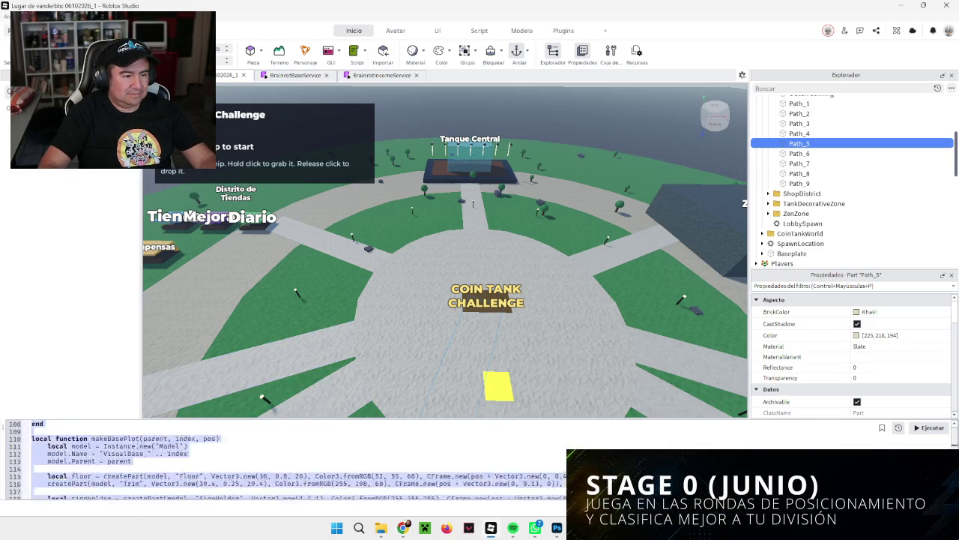
key("ctrl+v")
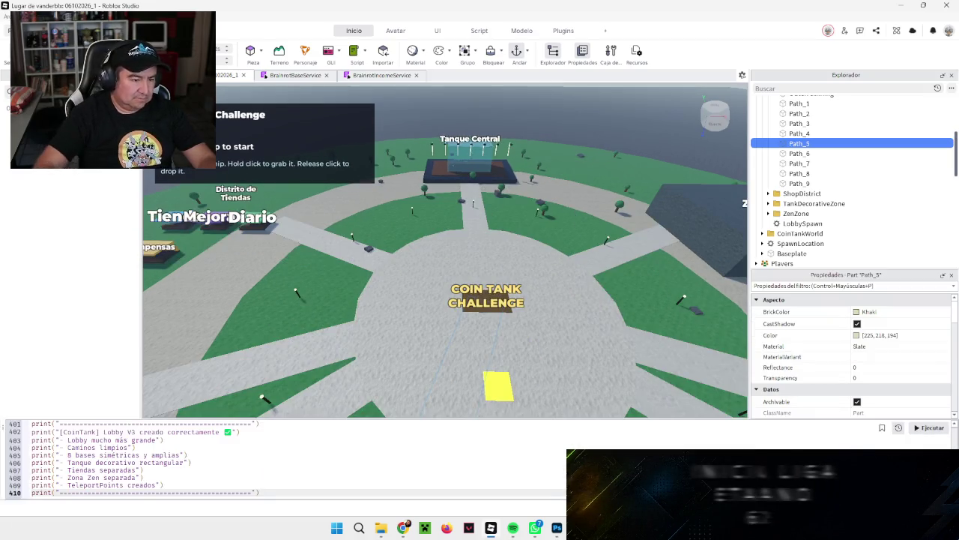
left_click(928, 428)
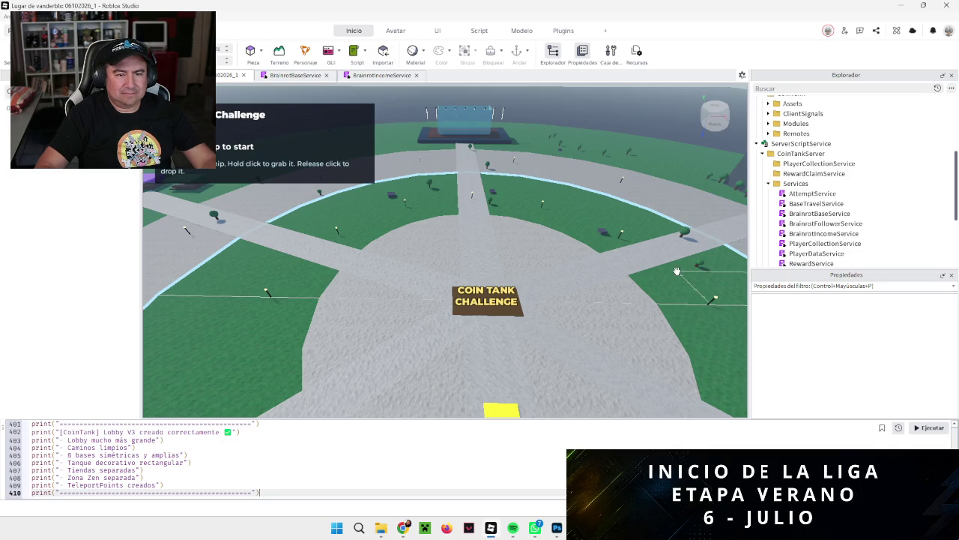
scroll(679, 299, "up", 5)
key("d")
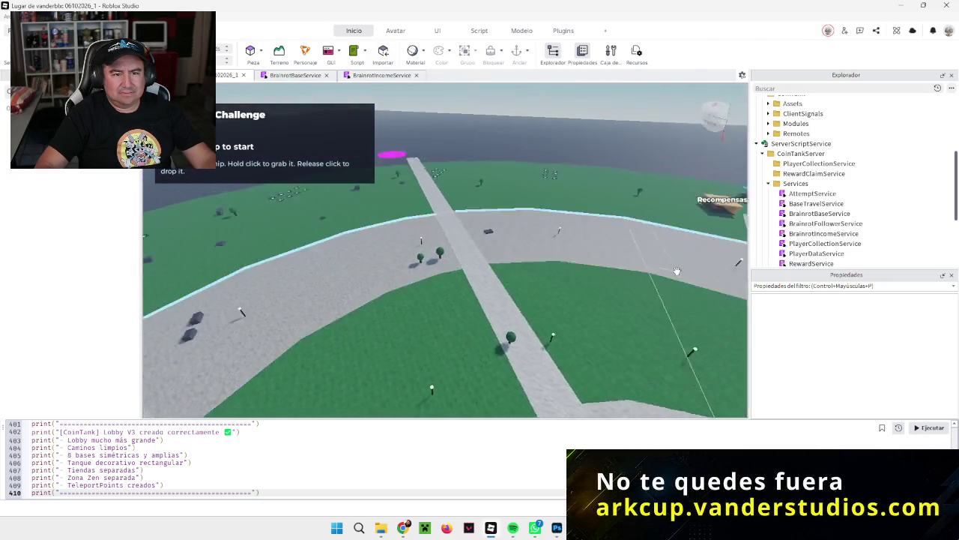
scroll(678, 271, "down", 10)
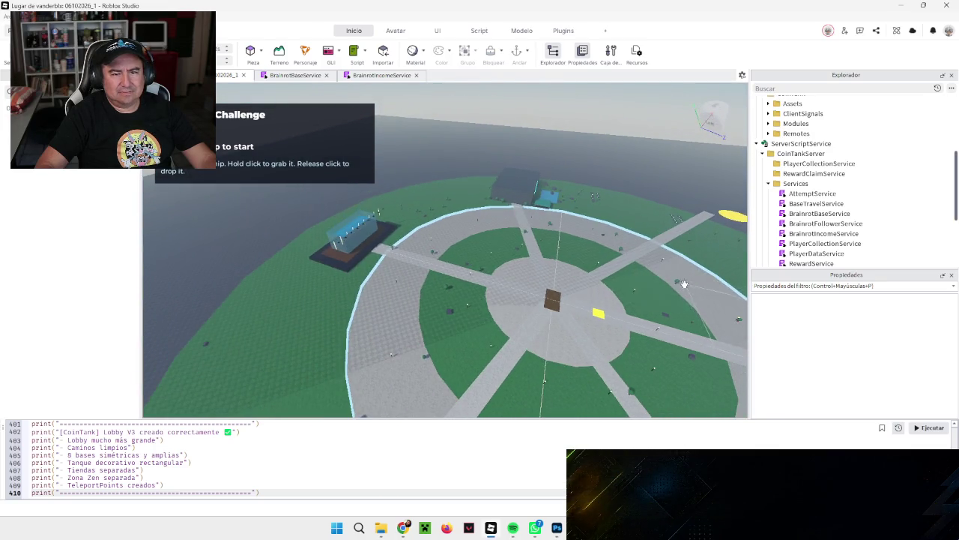
scroll(684, 283, "up", 8)
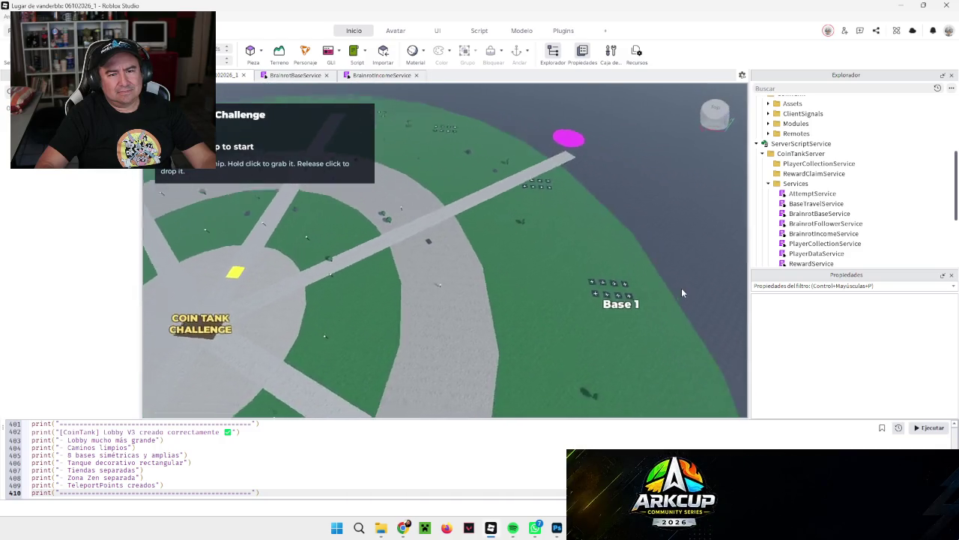
scroll(681, 292, "up", 2)
scroll(681, 287, "up", 3)
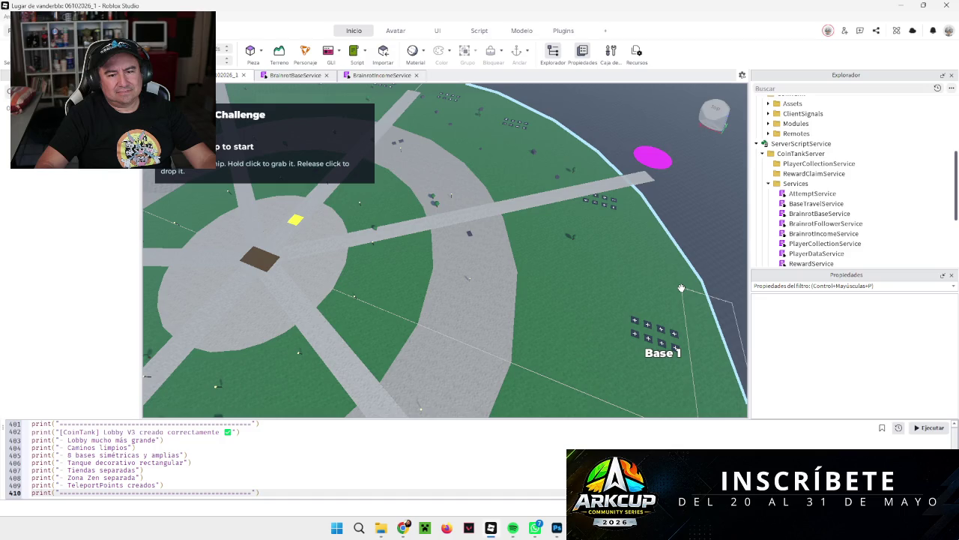
scroll(681, 288, "down", 5)
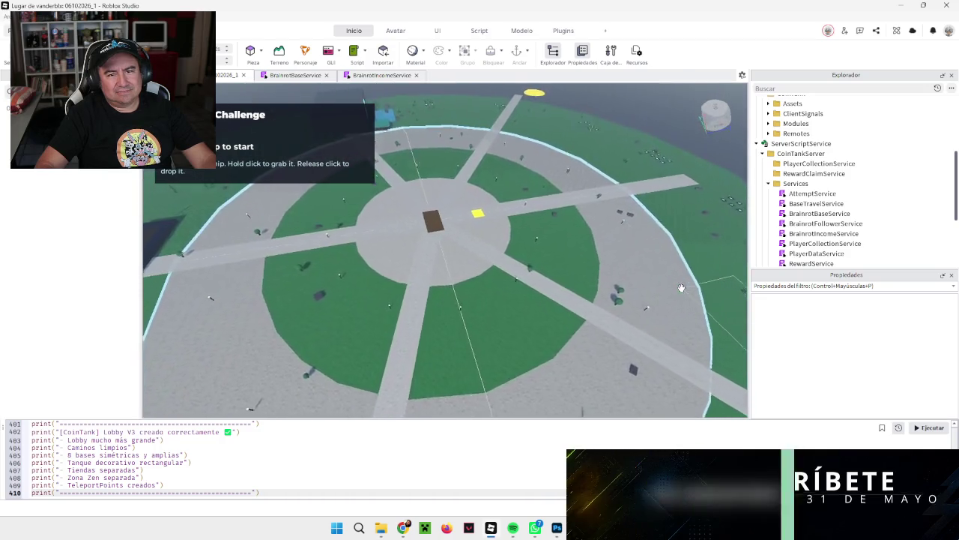
scroll(681, 288, "up", 5)
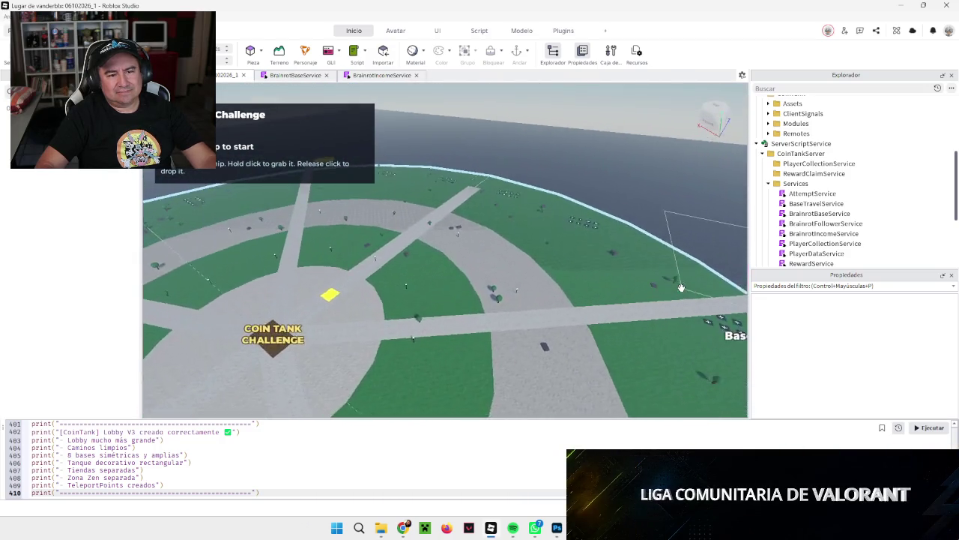
scroll(681, 288, "up", 5)
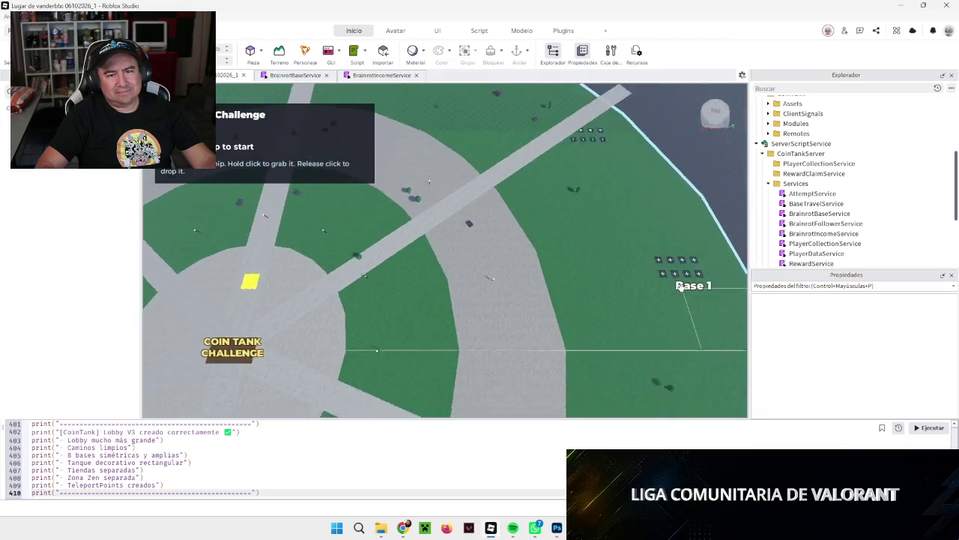
scroll(681, 288, "down", 5)
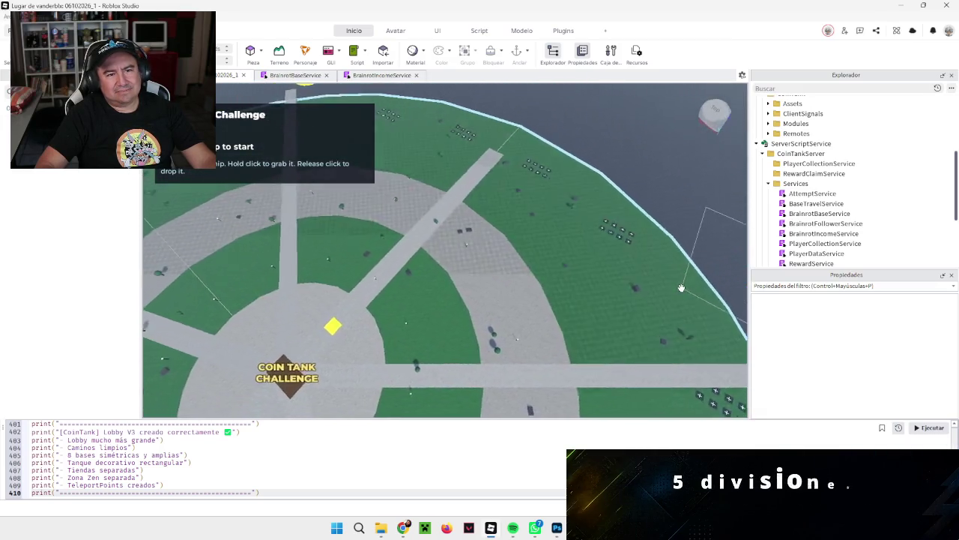
scroll(681, 287, "down", 5)
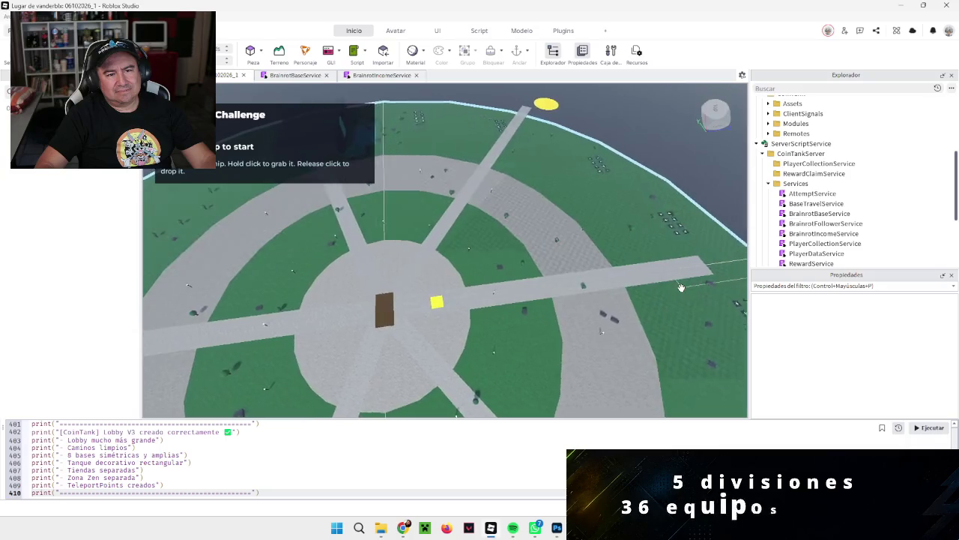
scroll(681, 287, "up", 5)
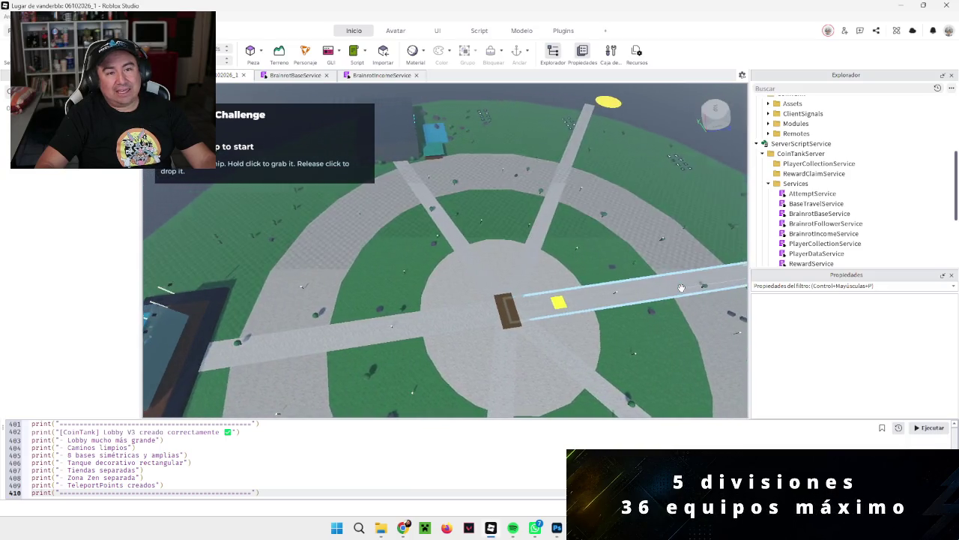
scroll(681, 287, "up", 4)
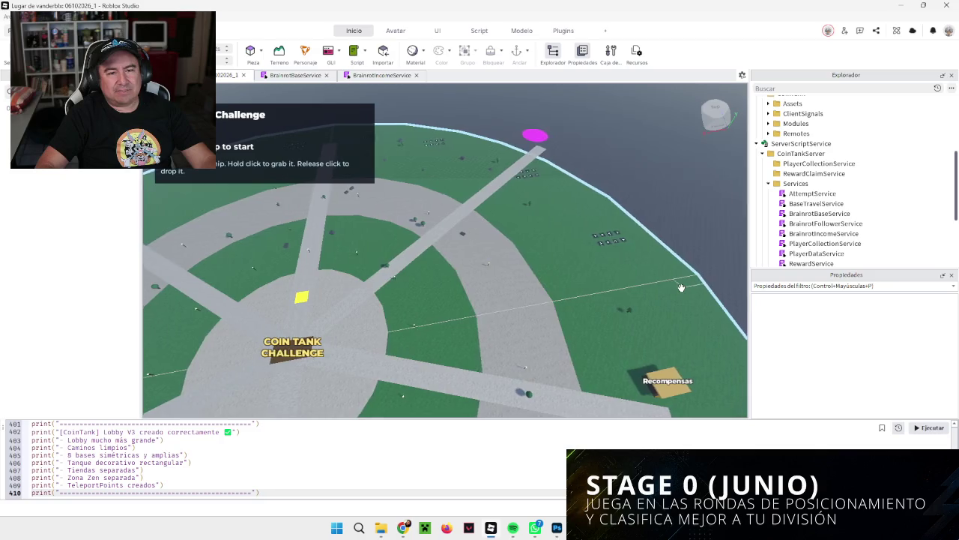
scroll(681, 288, "up", 2)
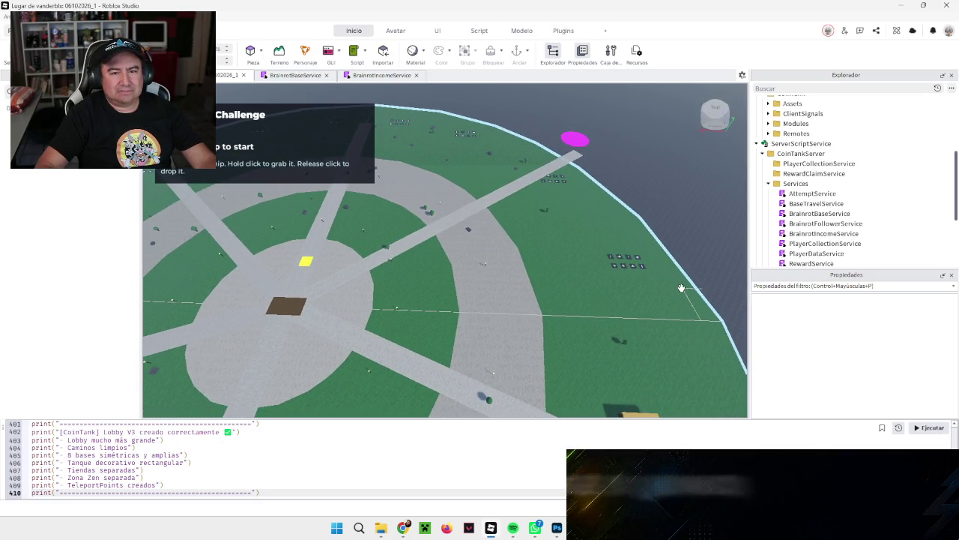
scroll(681, 288, "down", 3)
key("a")
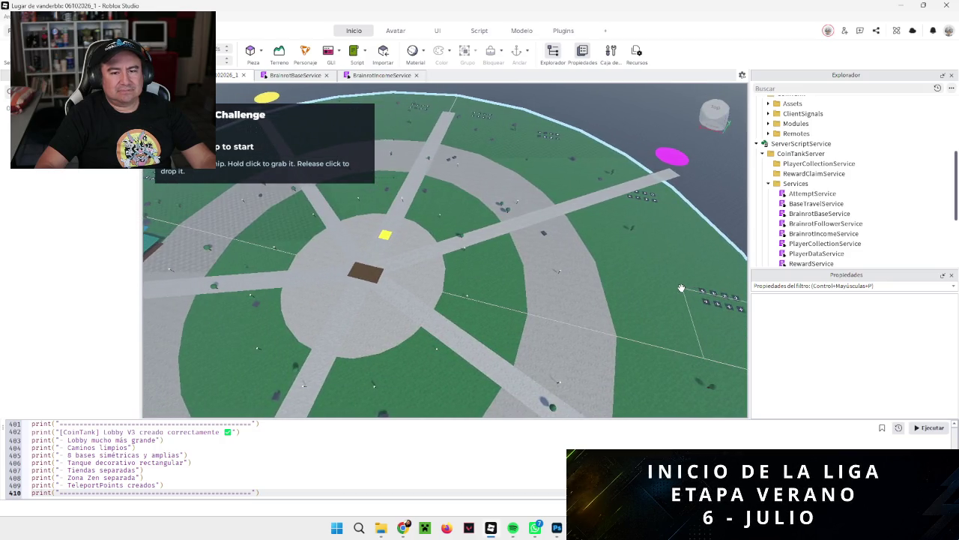
key("d")
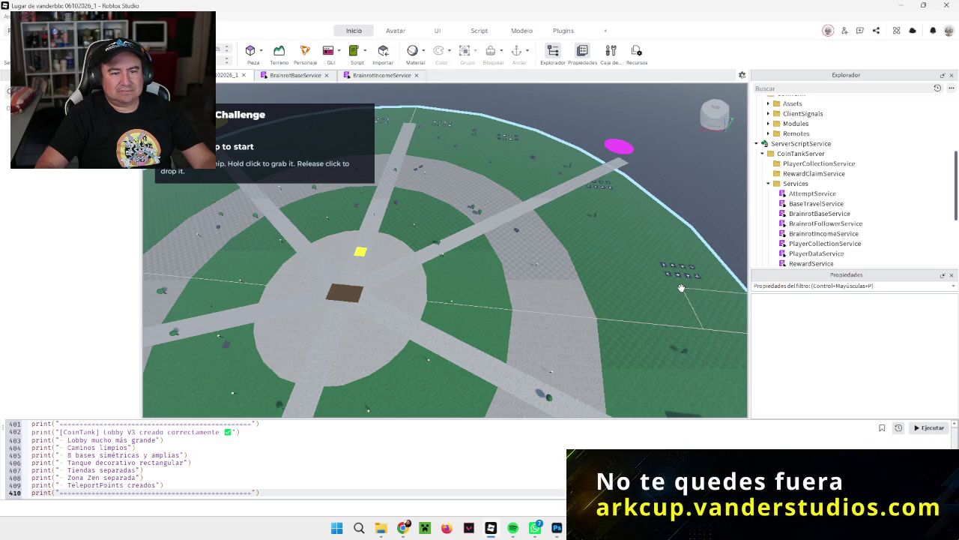
key("a")
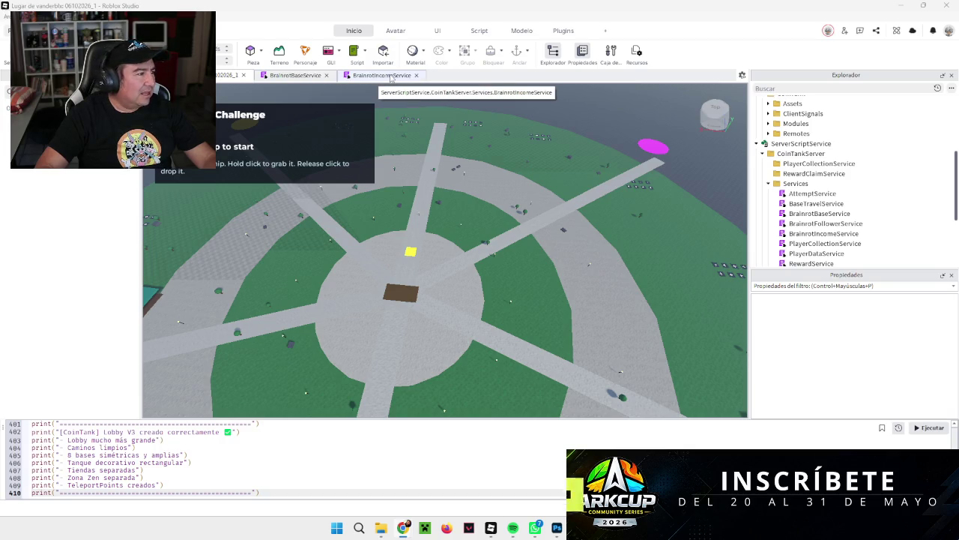
Replace BrainrotBaseService's code with the new 524-line v1.3 version.
left_click(296, 75)
mouse_move(284, 408)
left_mouse_down()
mouse_move(240, 97)
mouse_move(225, 75)
left_mouse_up()
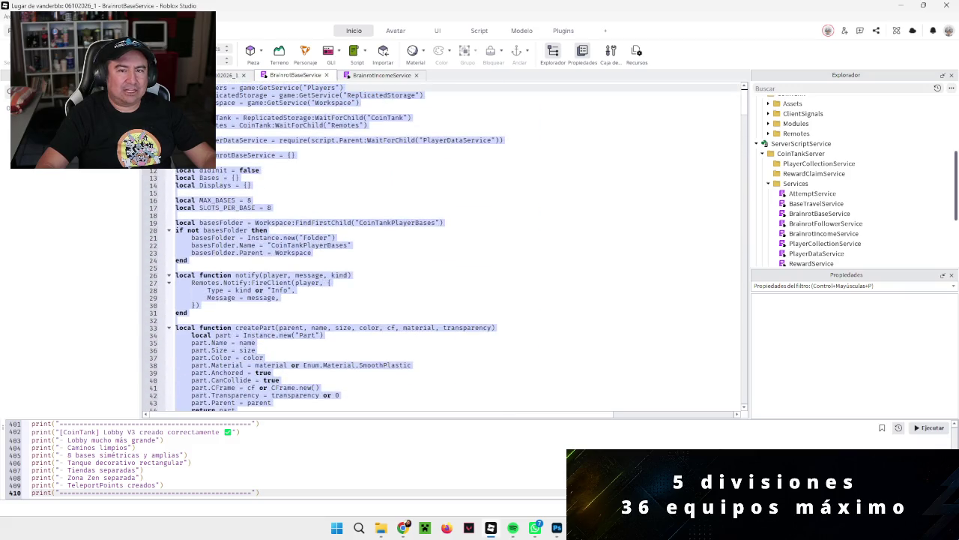
key("ctrl+v")
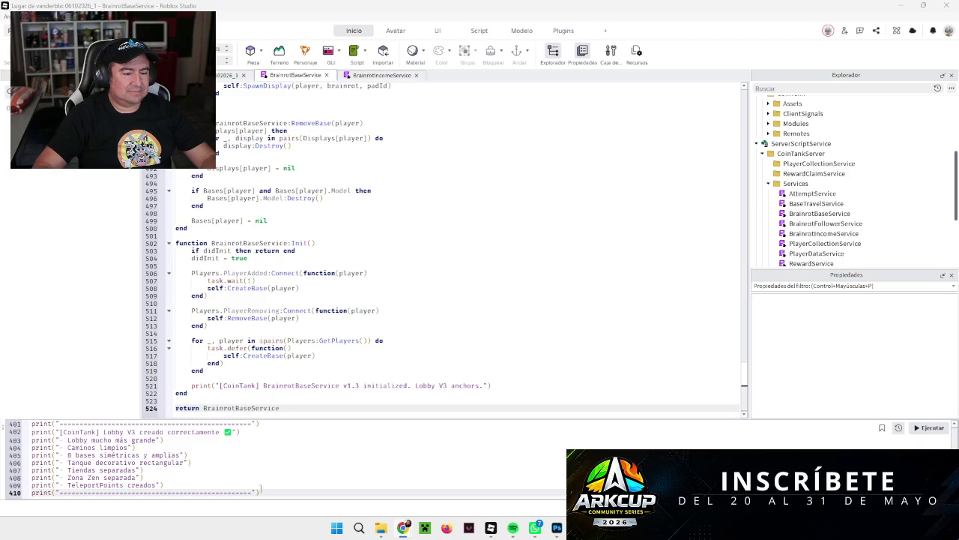
Replace the lobby builder code in the Command Bar with the 249-line Teleport Menu v1.0 script.
key("ctrl+a")
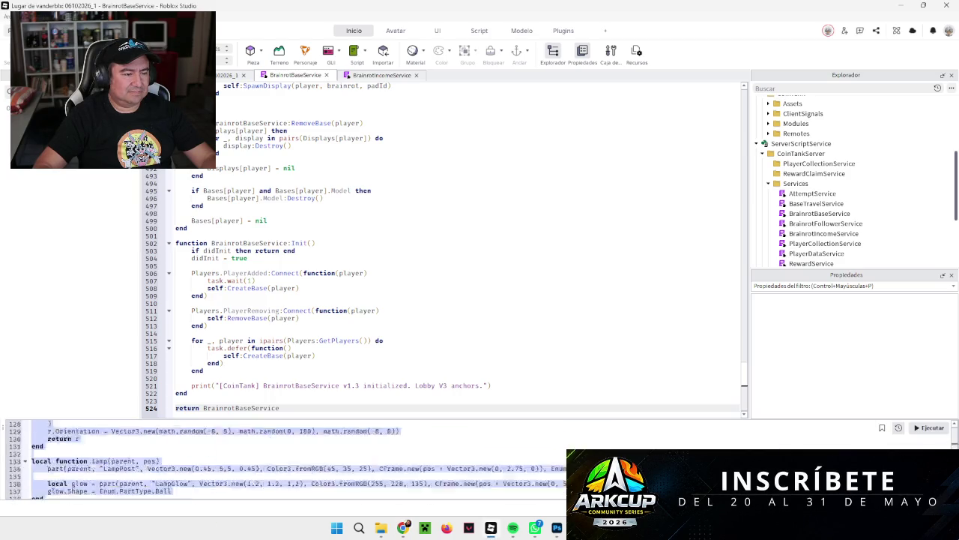
key("BackSpace")
key("ctrl+v")
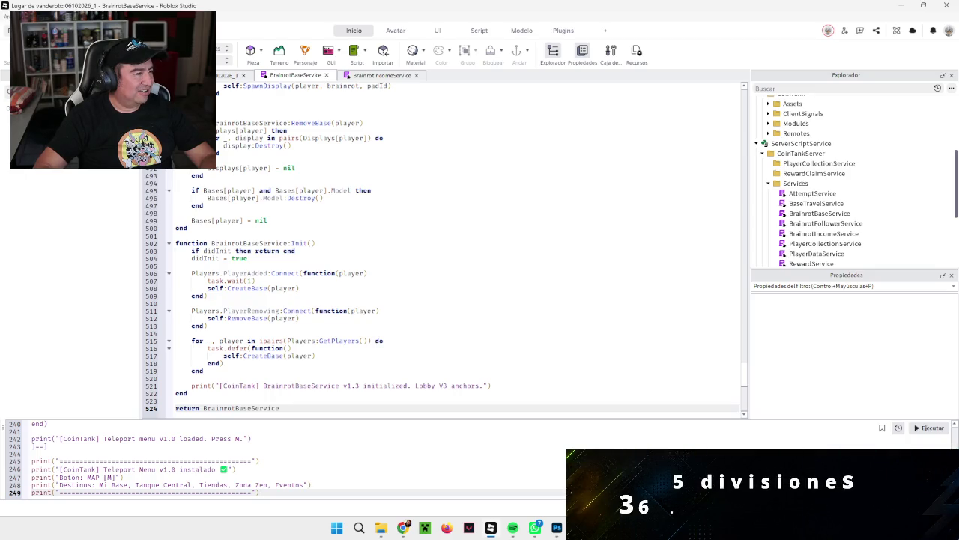
Dismiss the File menu and run the character out of its base toward the shop signs.
left_click(6, 28)
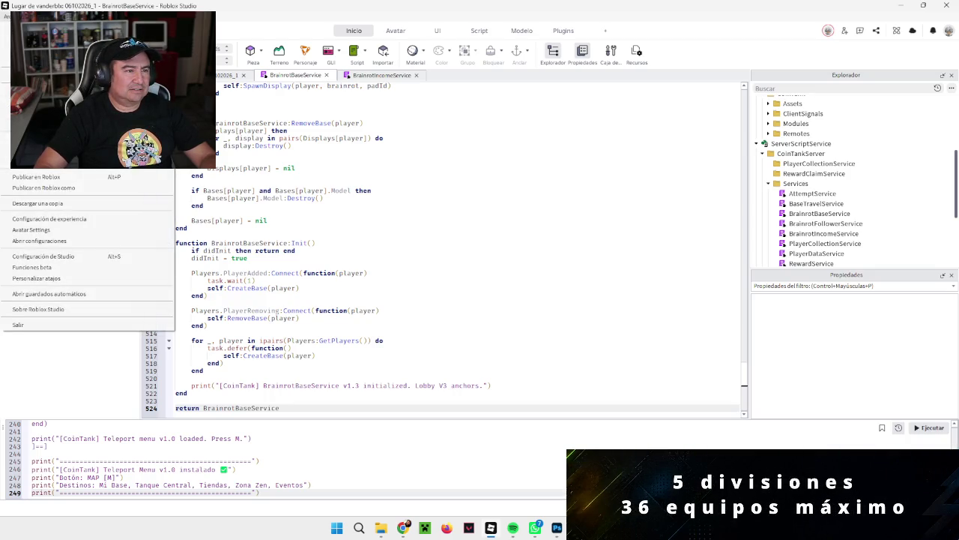
key("Escape")
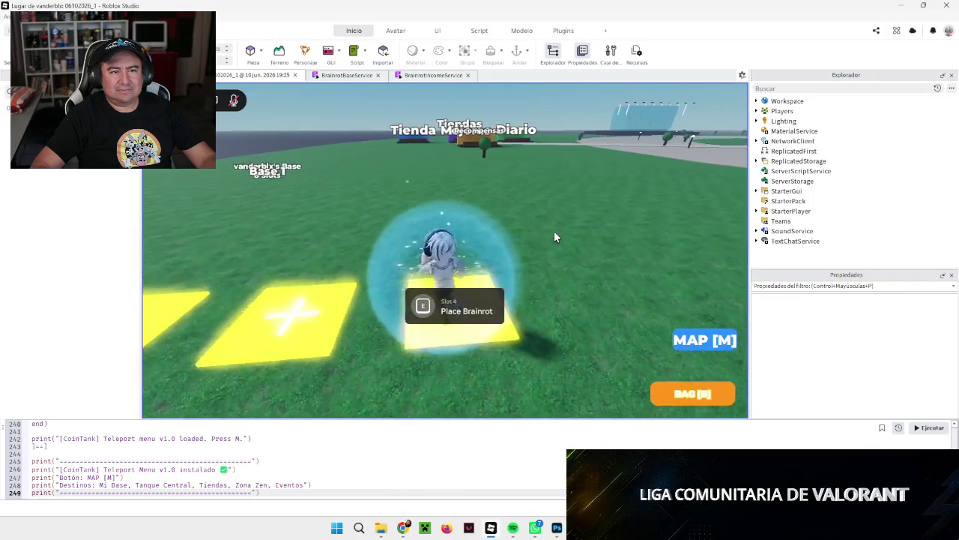
key("w")
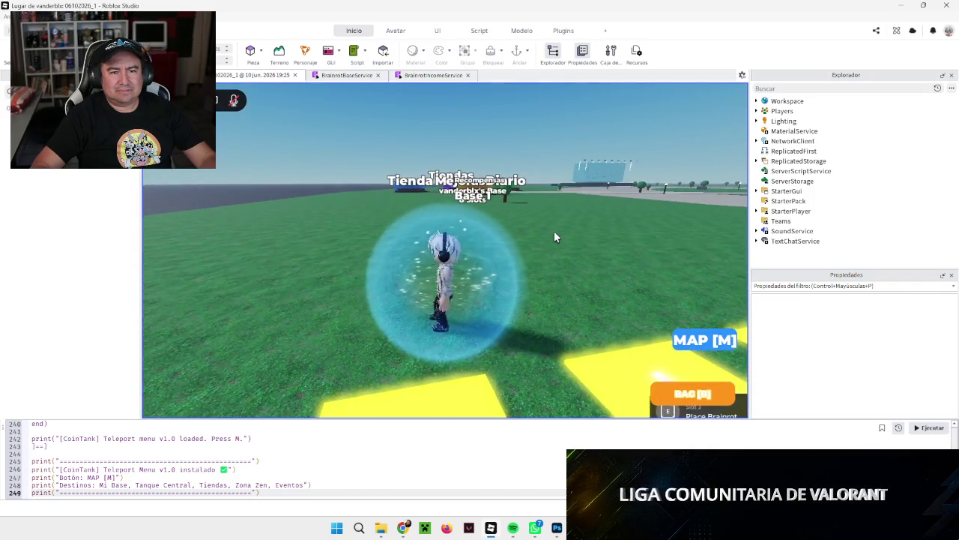
key("s")
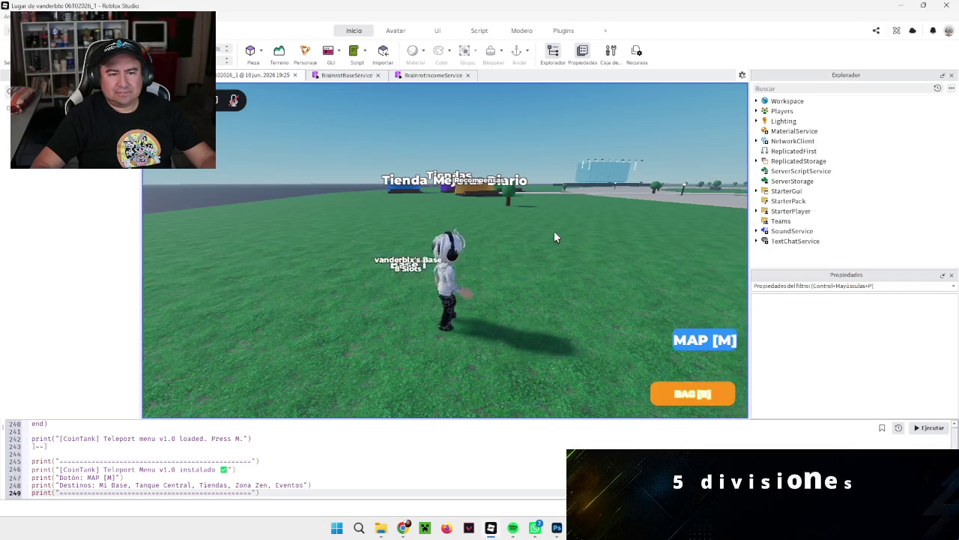
key("w")
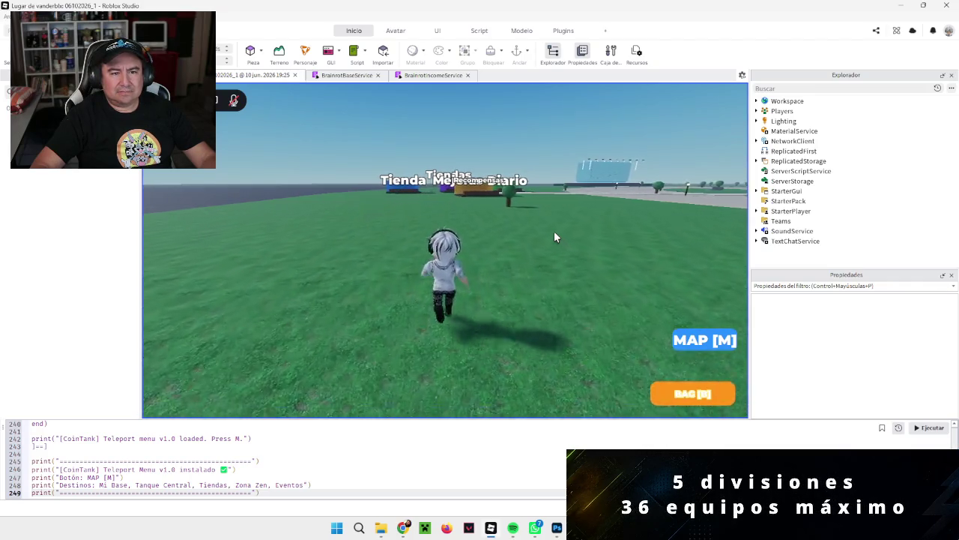
key("w")
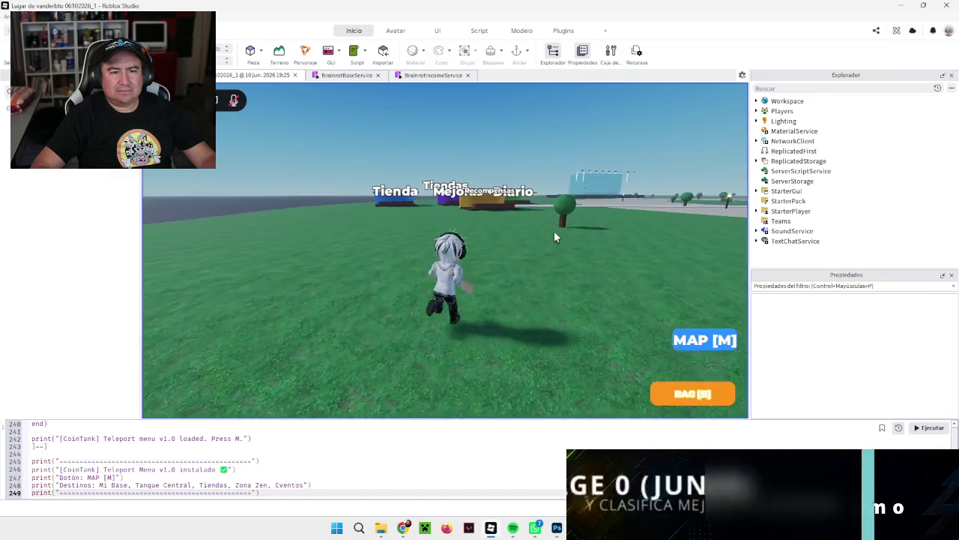
Look around the glowing pads, walk back to the Base 1 slots, and open the teleport menu.
key("d")
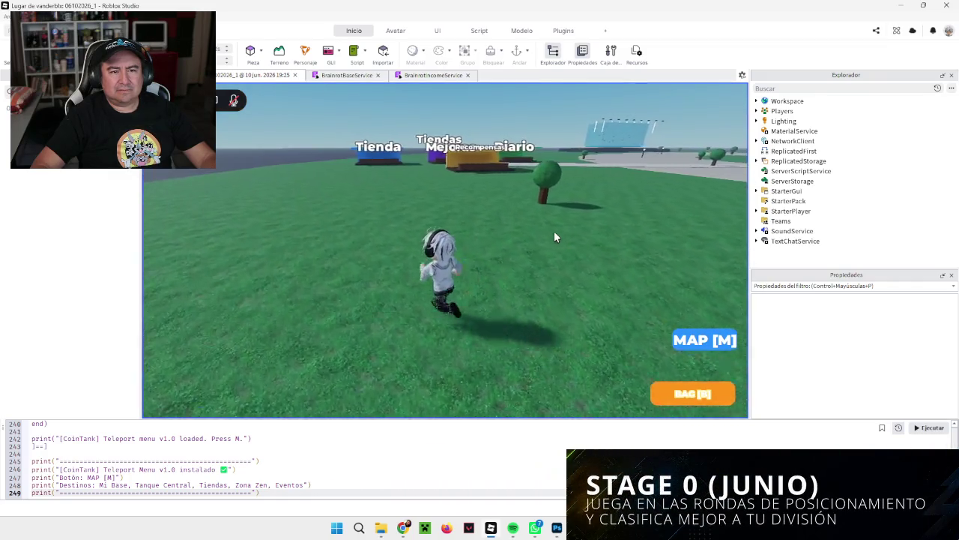
key("a")
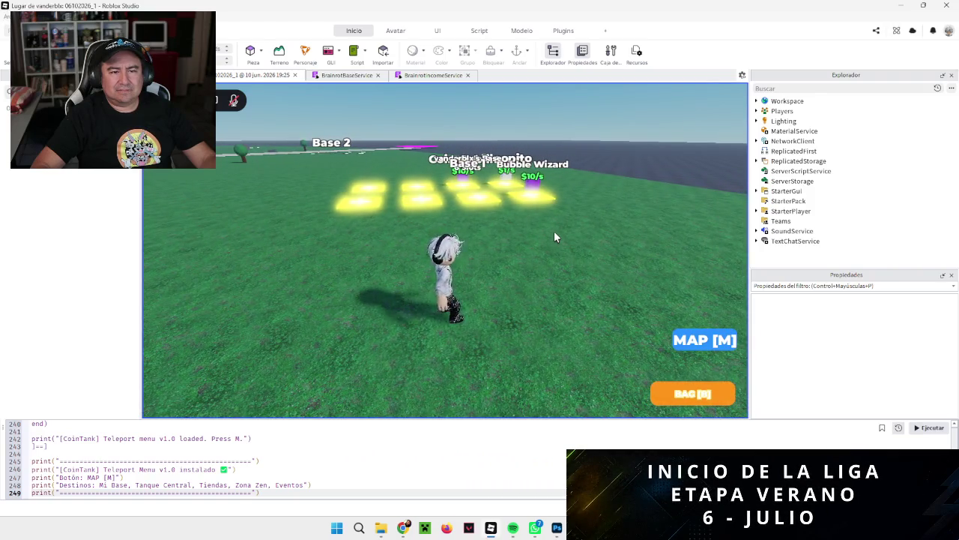
key("d")
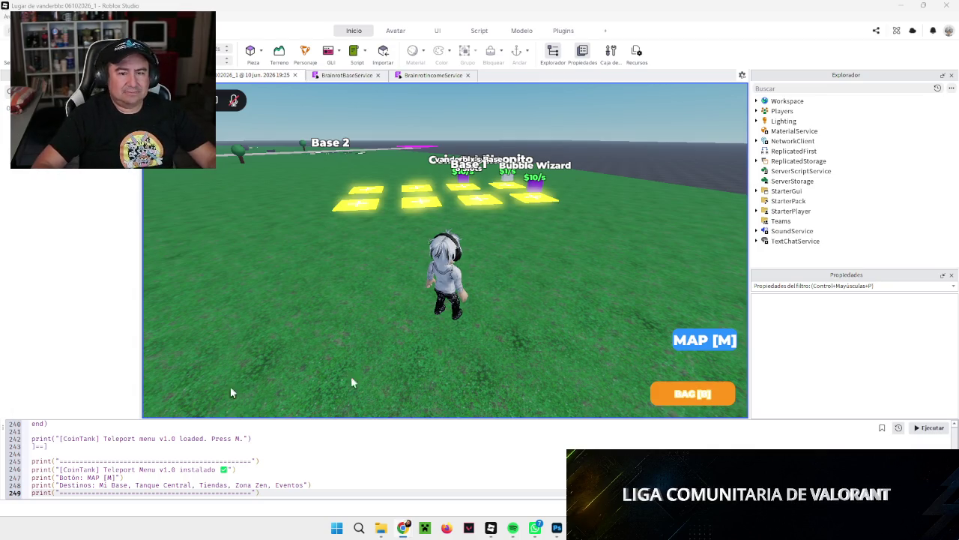
key("a")
key("s")
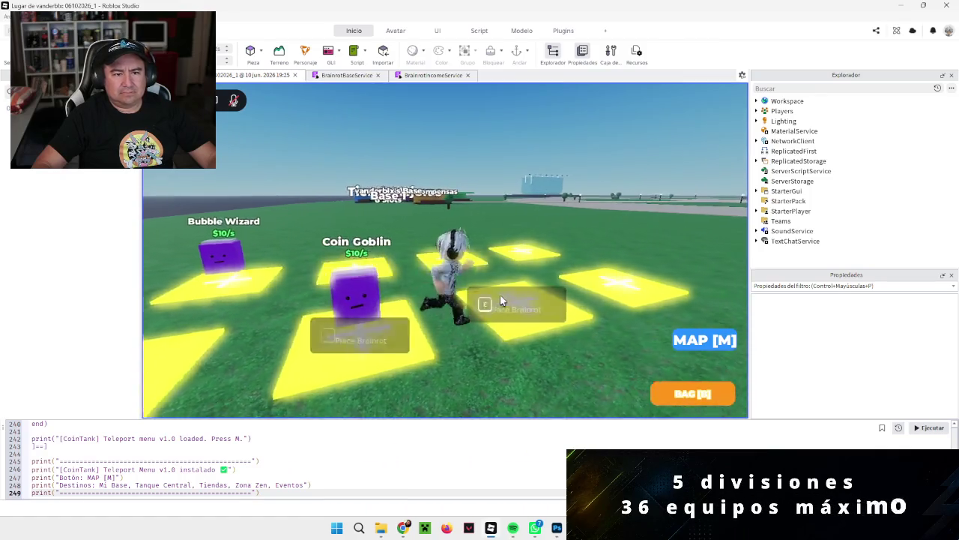
key("w")
key("s")
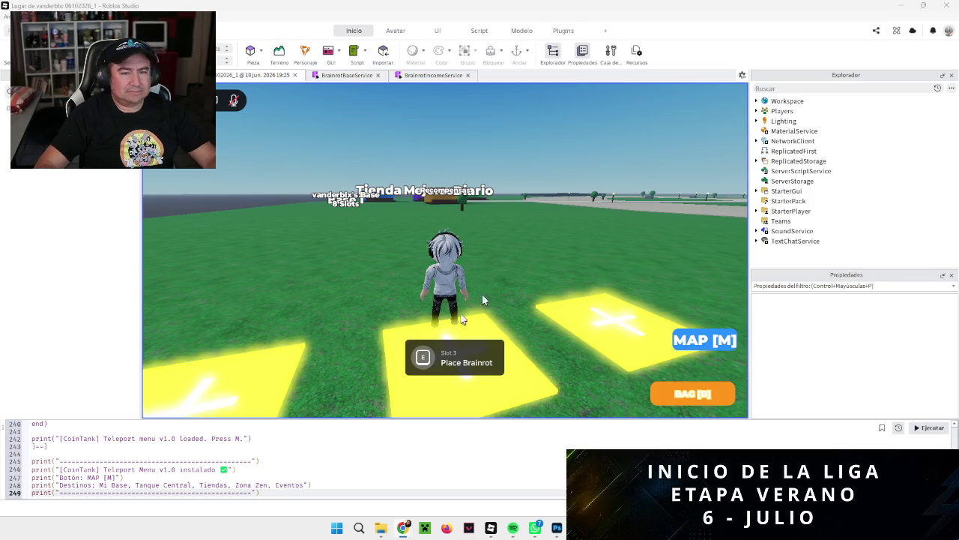
left_click(685, 339)
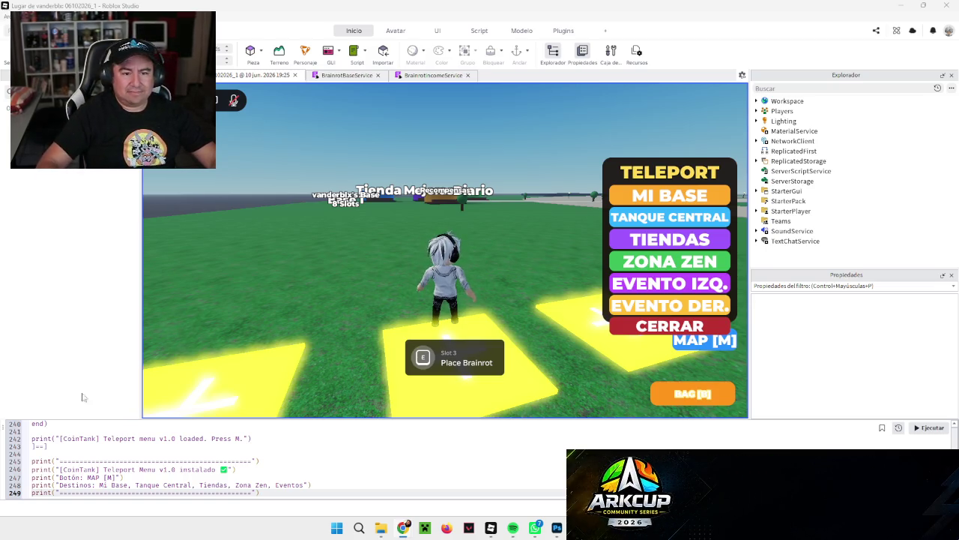
Teleport to Tanque Central, walk away from the tank, and reopen the teleport menu.
left_click(676, 218)
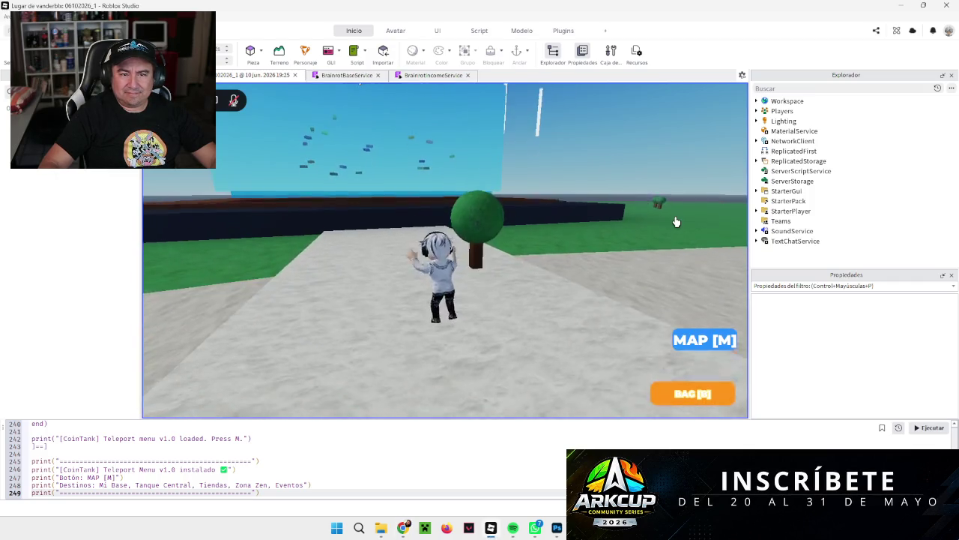
key("w")
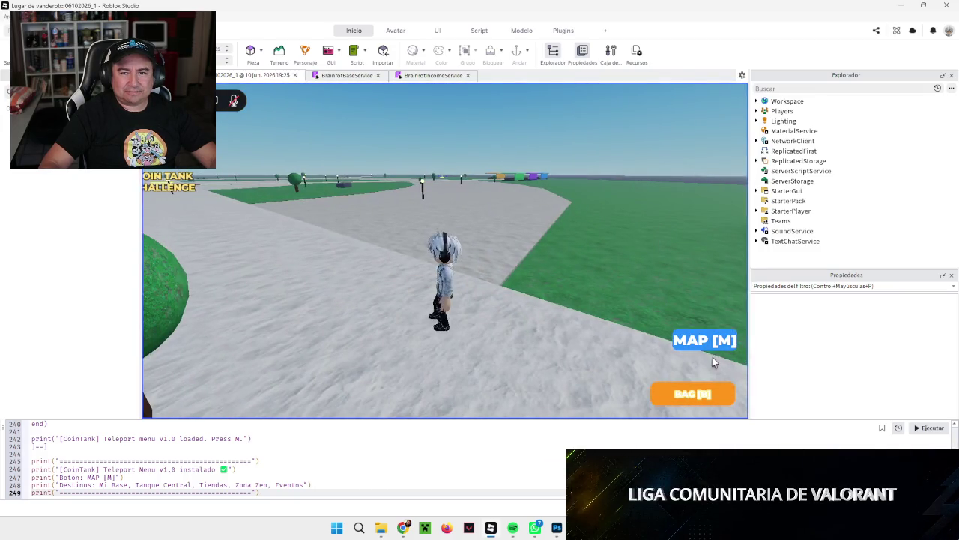
left_click(708, 344)
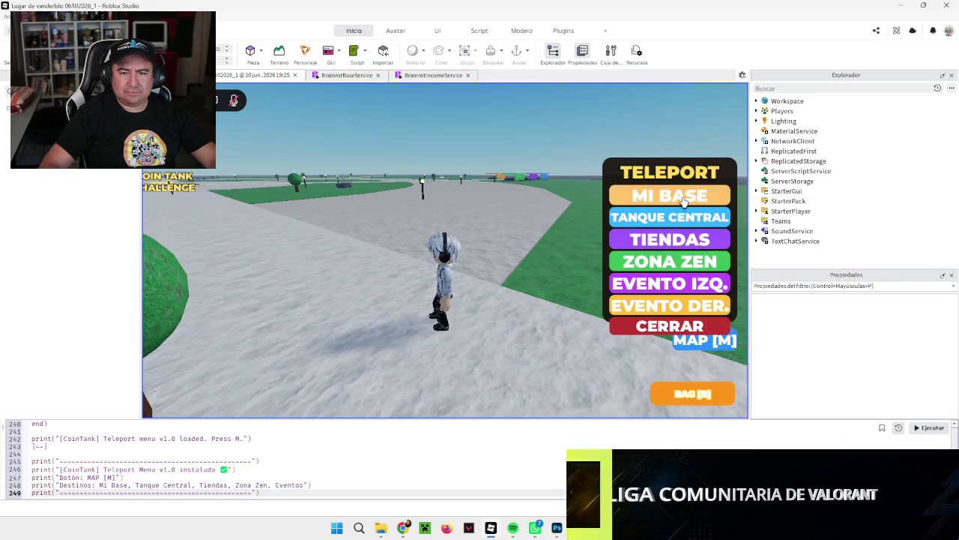
Teleport to Mi Base, then to Tiendas, and walk toward the shop booths.
left_click(678, 199)
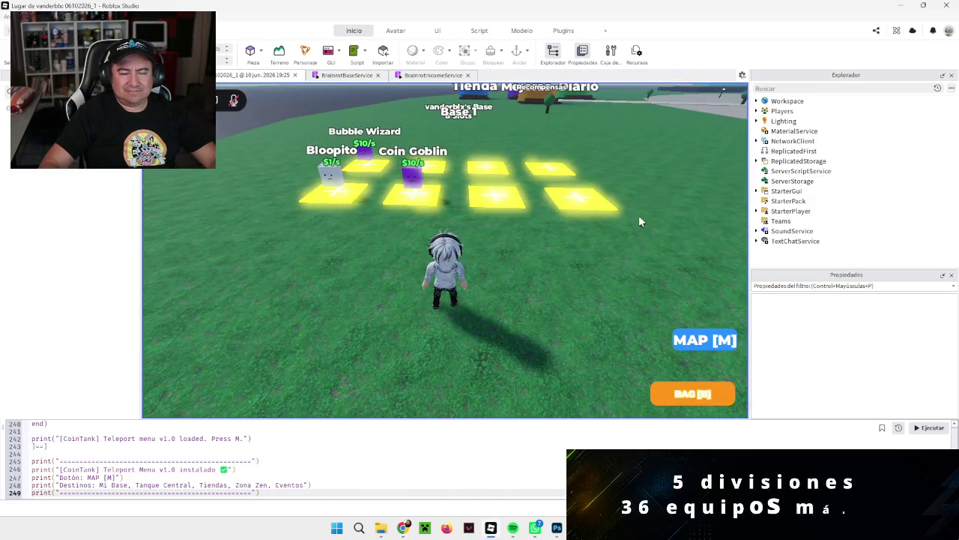
left_click(705, 341)
left_click(670, 237)
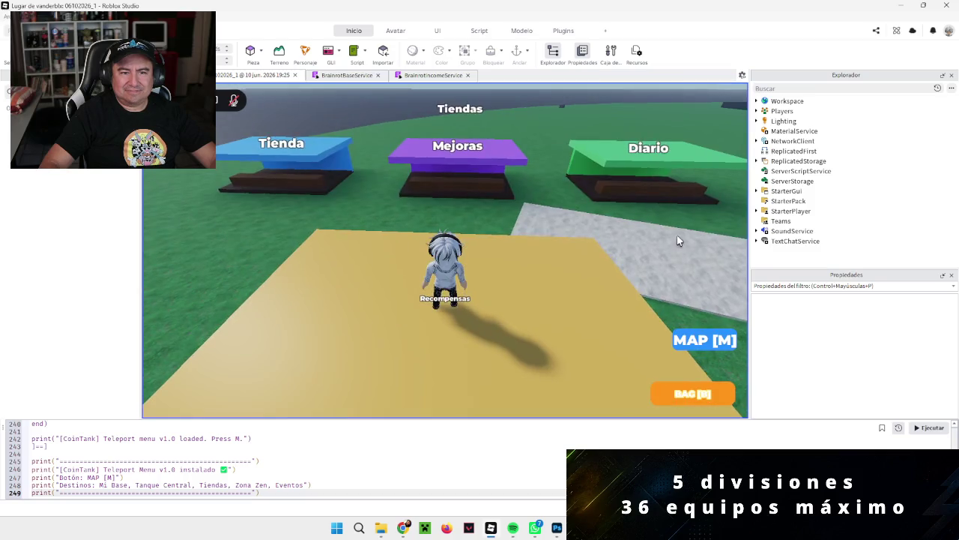
key("a")
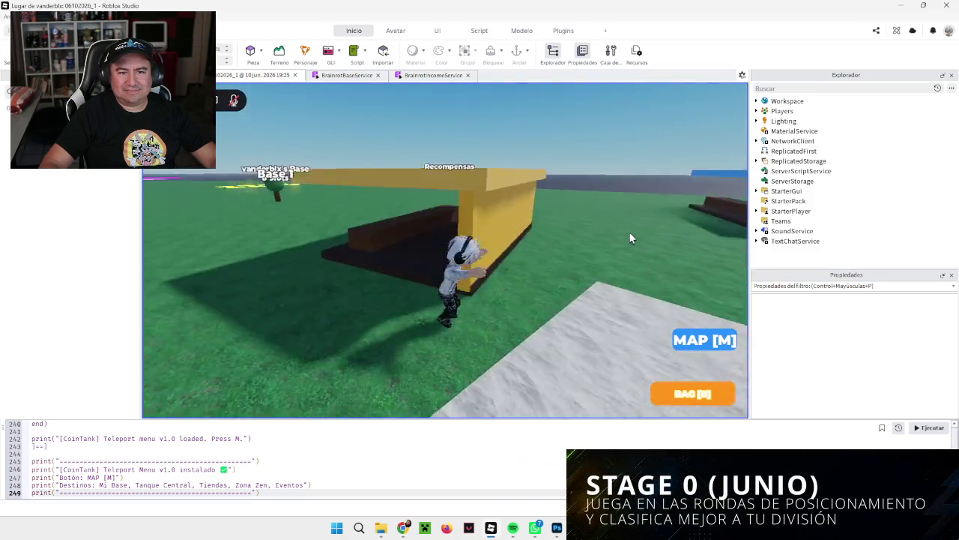
Teleport to Zona Zen and run the character around the area.
left_click(705, 340)
left_click(674, 268)
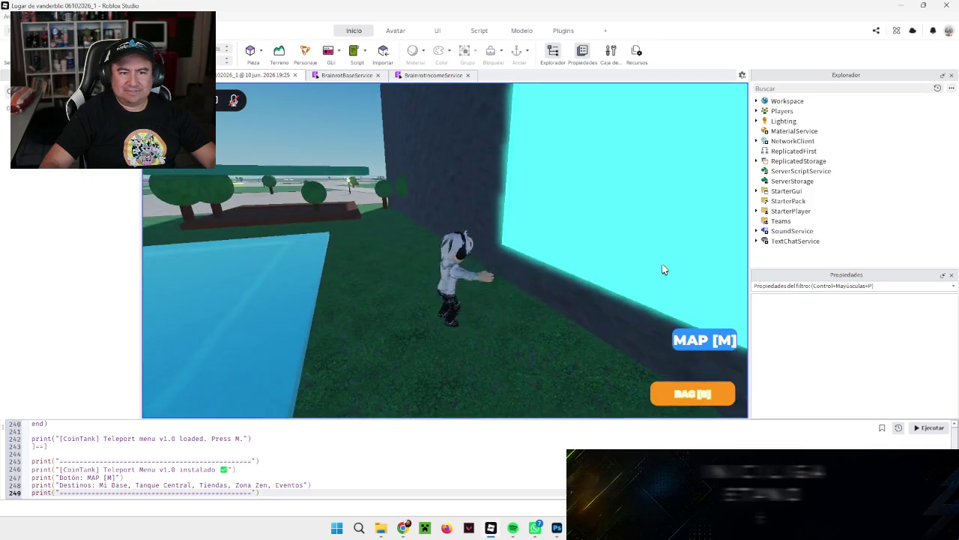
key("s")
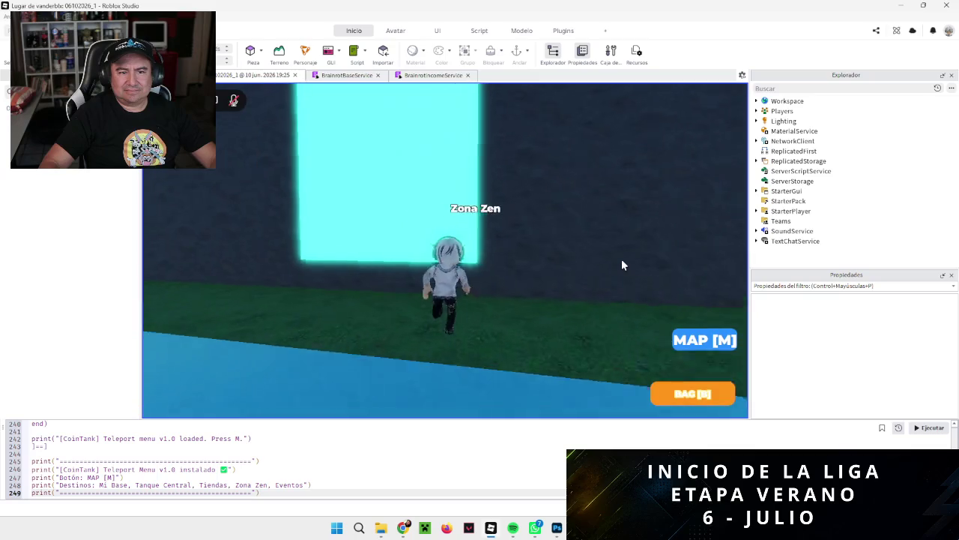
key("w")
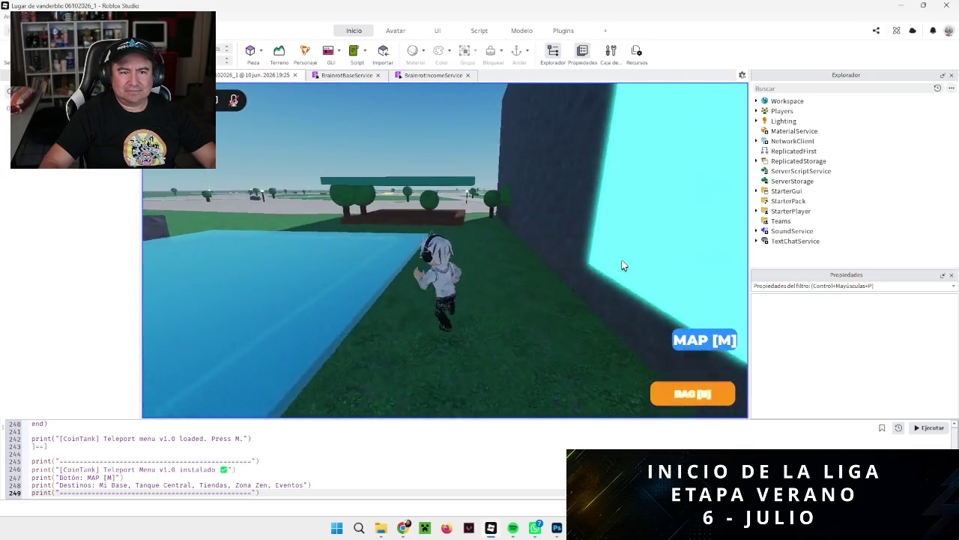
key("a")
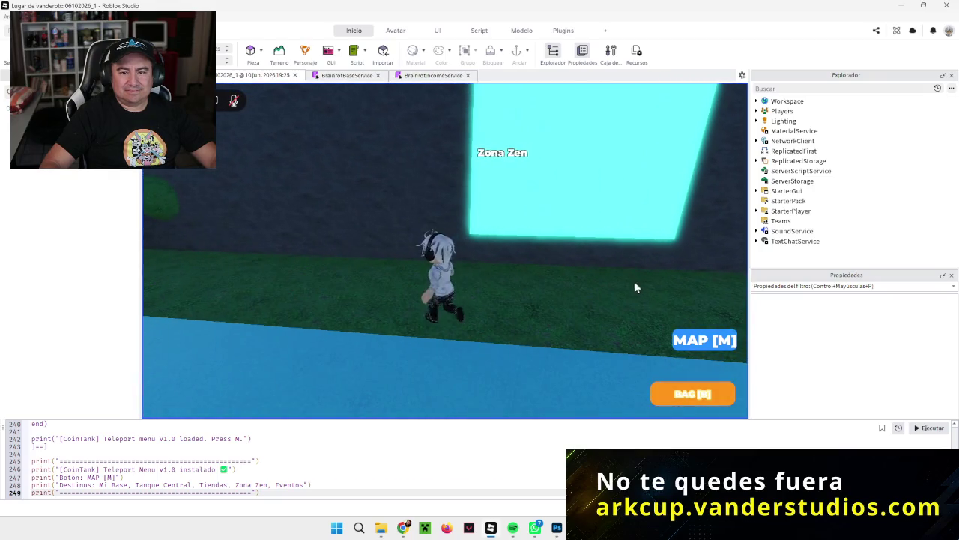
Reopen the teleport menu with M and teleport back to Mi Base.
key("m")
left_click(669, 326)
left_click(701, 339)
left_click(688, 196)
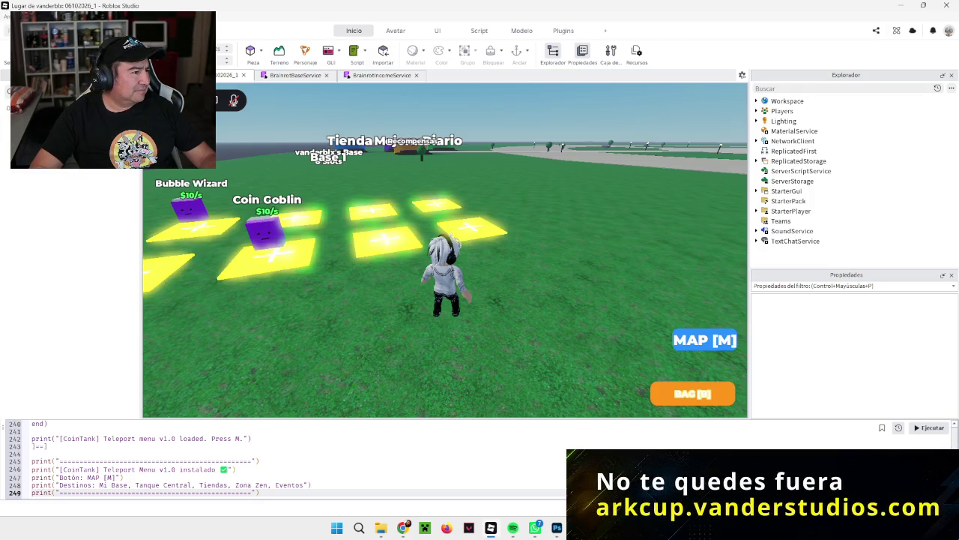
Stop the play test to return to the lobby editor.
key("shift+F5")
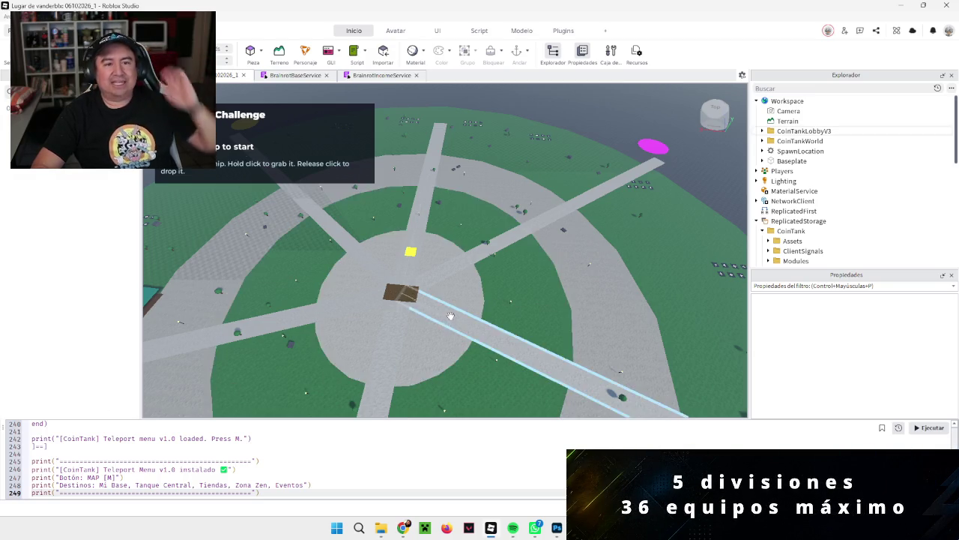
Fly the camera forward into the Tanque Central glass tank at the lobby's centre.
key("w")
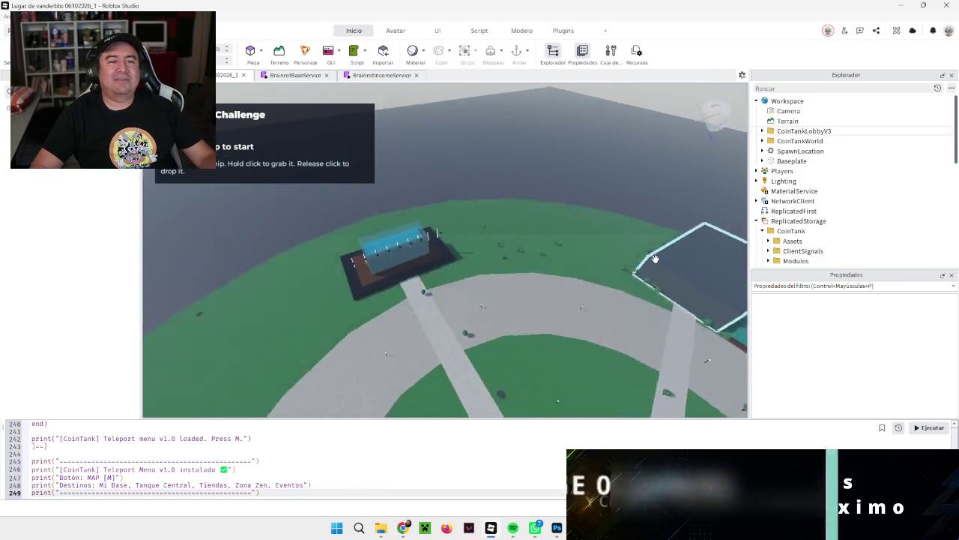
key("w")
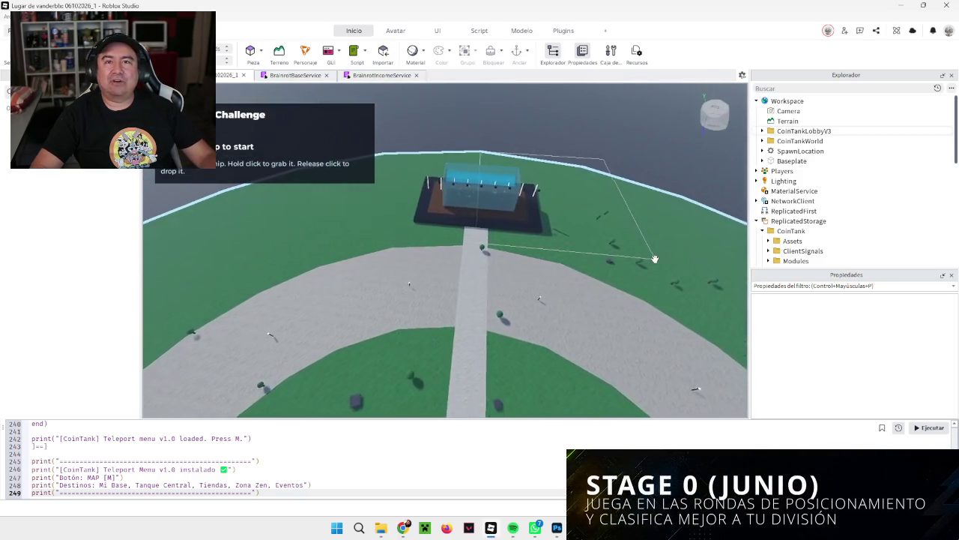
key("w")
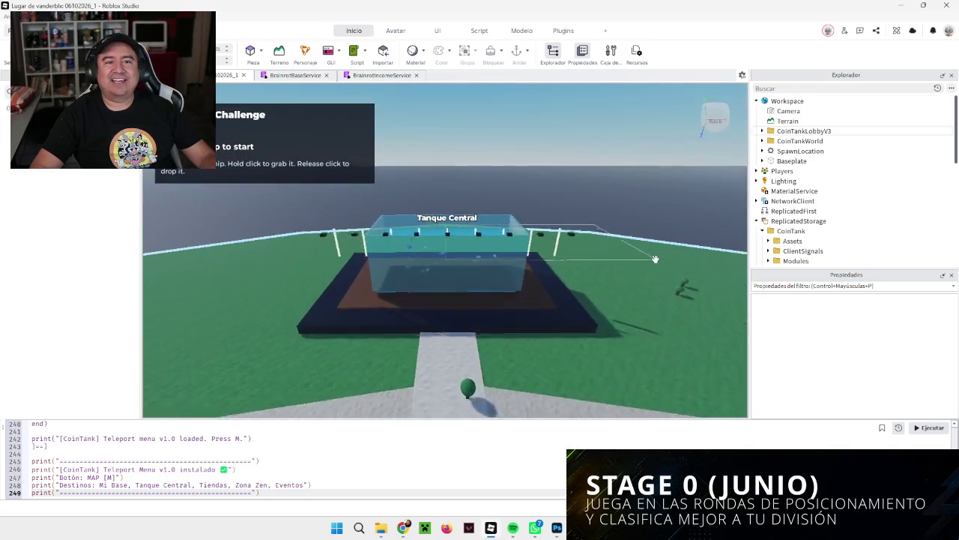
key("w")
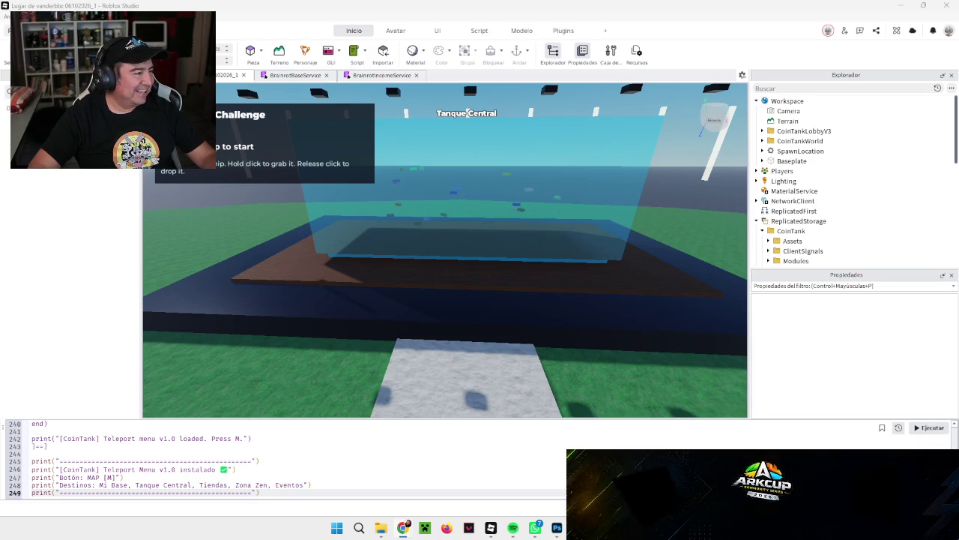
Swap the teleport menu code for the Lobby Polish Patch v3.1 script and run it.
key("ctrl+a")
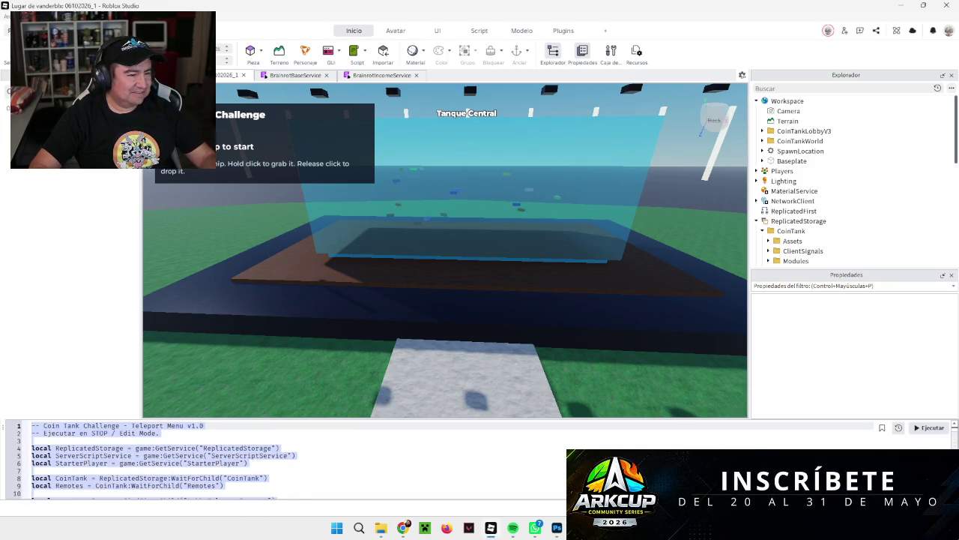
key("ctrl+v")
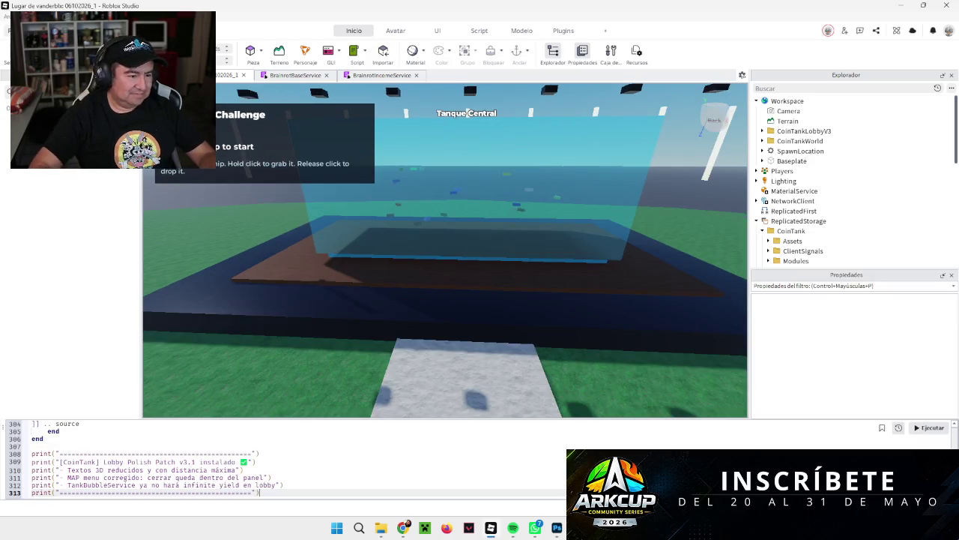
left_click(930, 428)
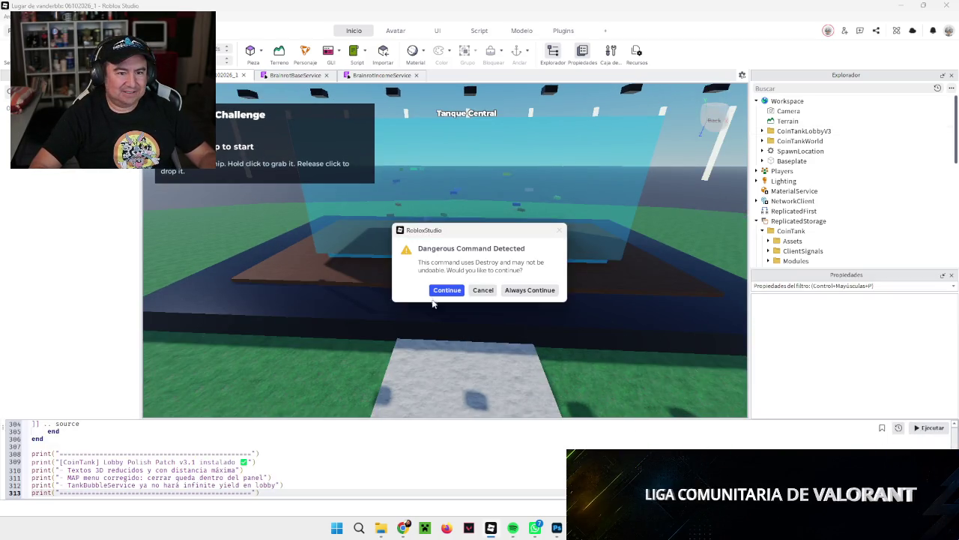